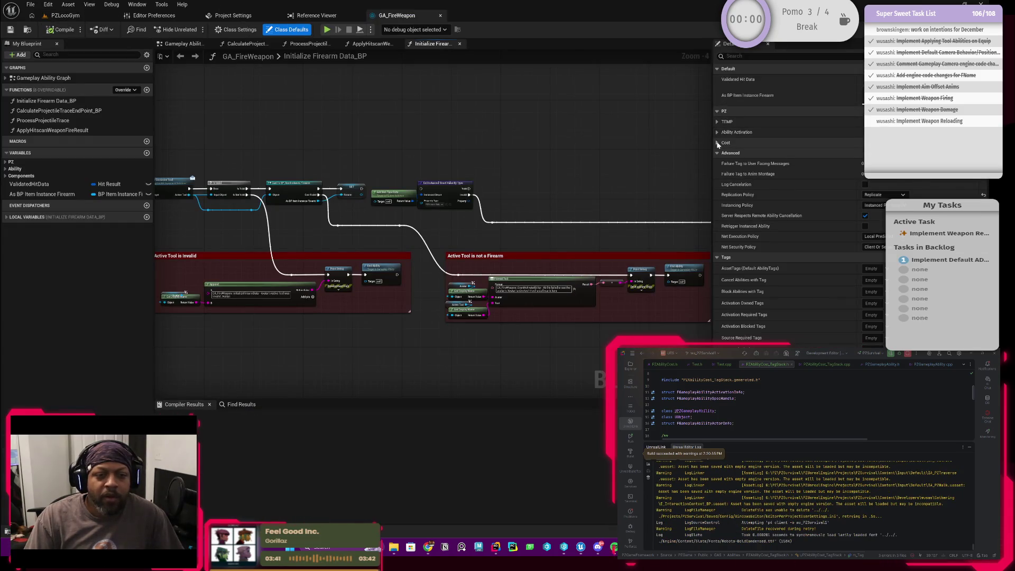
# Step: Add a Tag Stack Cost entry to GA_FireWeapon's Resource Costs using the Ammo tag
pyautogui.click(717, 143)
pyautogui.click(723, 164)
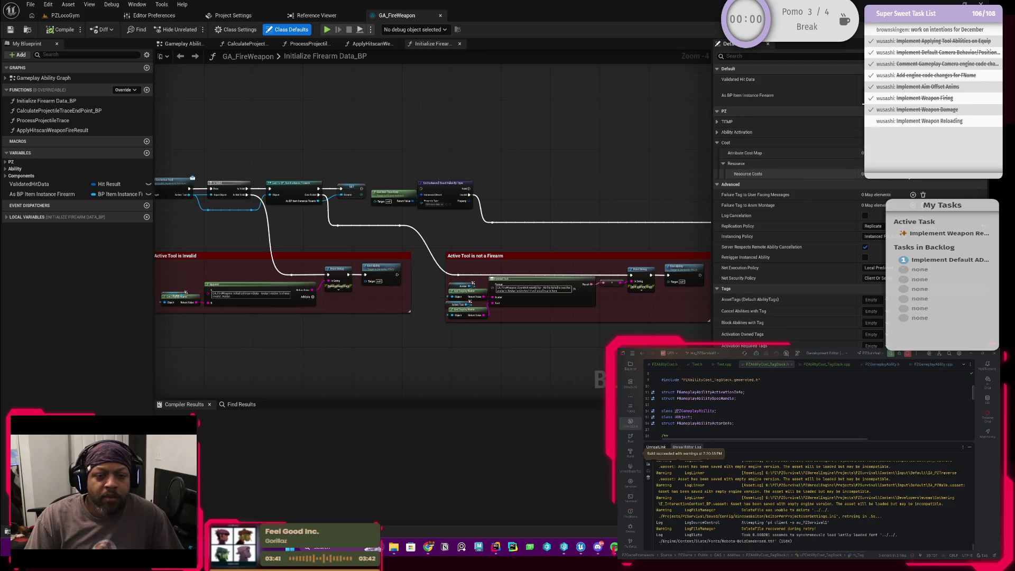
pyautogui.click(913, 174)
pyautogui.click(901, 184)
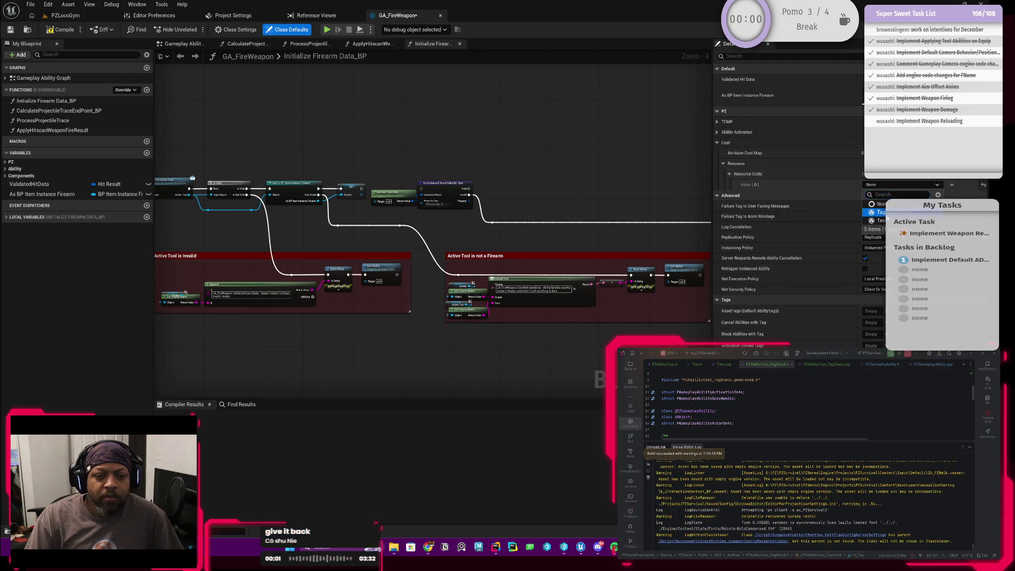
pyautogui.click(878, 212)
pyautogui.click(741, 195)
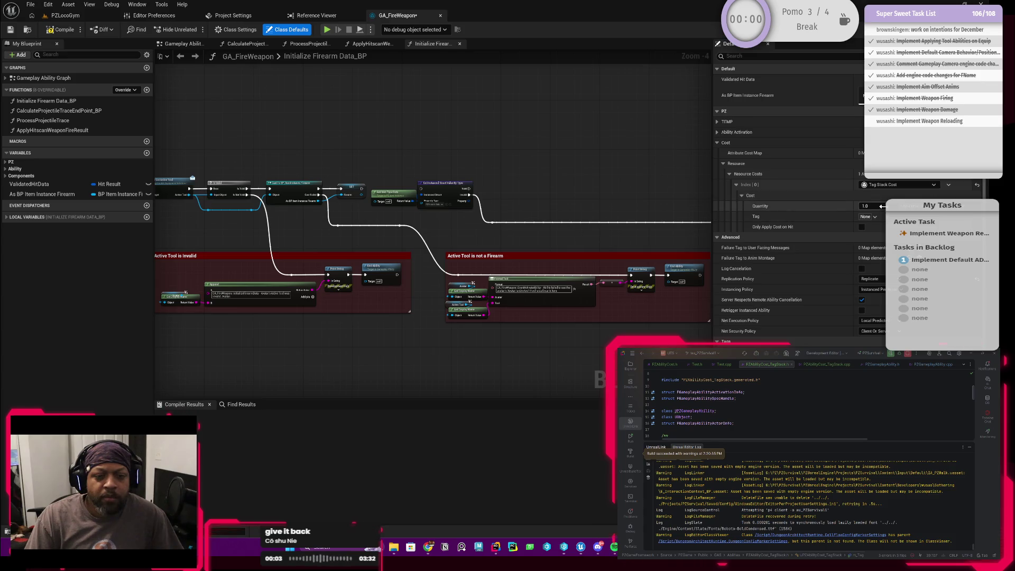
pyautogui.click(868, 217)
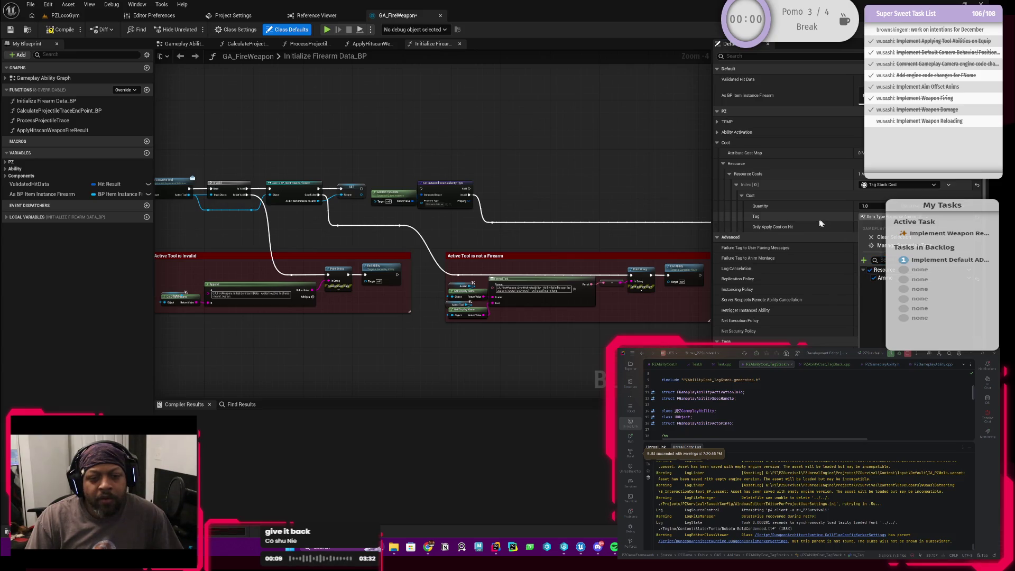
pyautogui.click(801, 219)
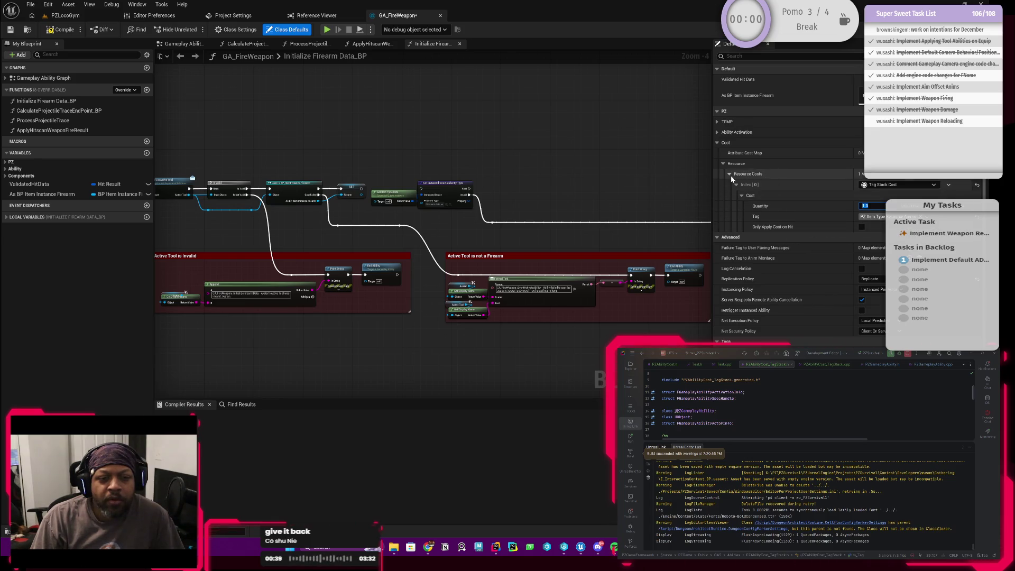
# Step: Commit the cost quantity of 1.0 and compile GA_FireWeapon
pyautogui.click(581, 151)
pyautogui.click(63, 29)
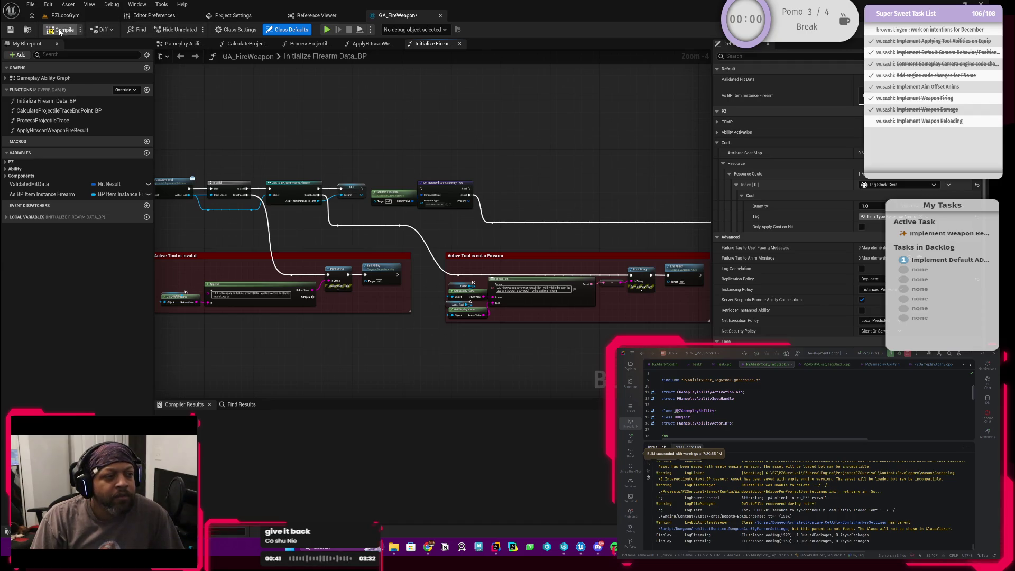
pyautogui.moveTo(333, 152); pyautogui.dragTo(523, 158)
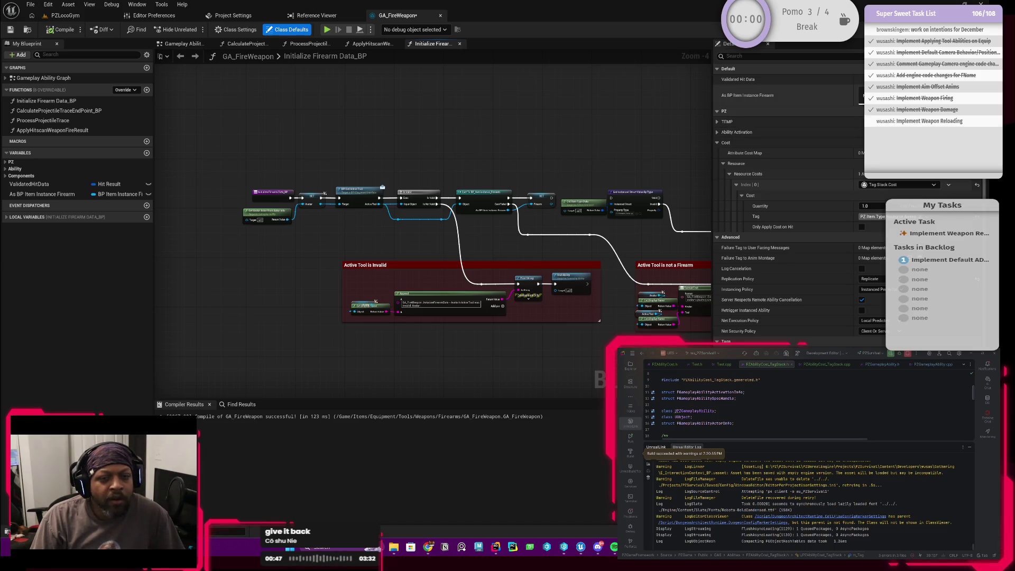
pyautogui.click(73, 19)
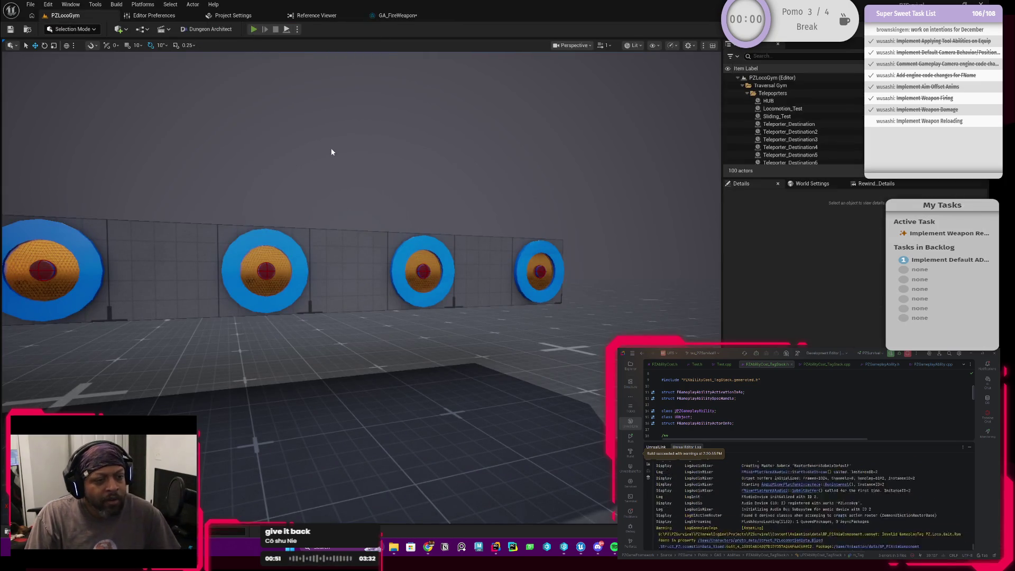
# Step: Start a play session and equip the rifle from the in-game inventory
pyautogui.hotkey('alt', 'p')
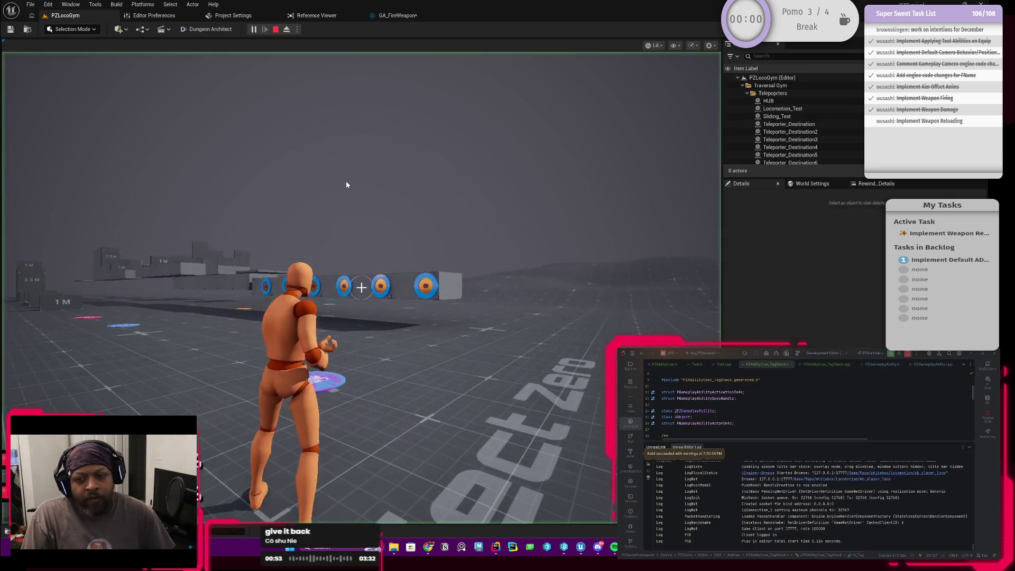
pyautogui.press('i')
pyautogui.rightClick(335, 245)
pyautogui.press('i')
# Step: Walk the character up to the targets and try firing the rifle at them
pyautogui.press('w')
pyautogui.click(361, 287)
pyautogui.press('w')
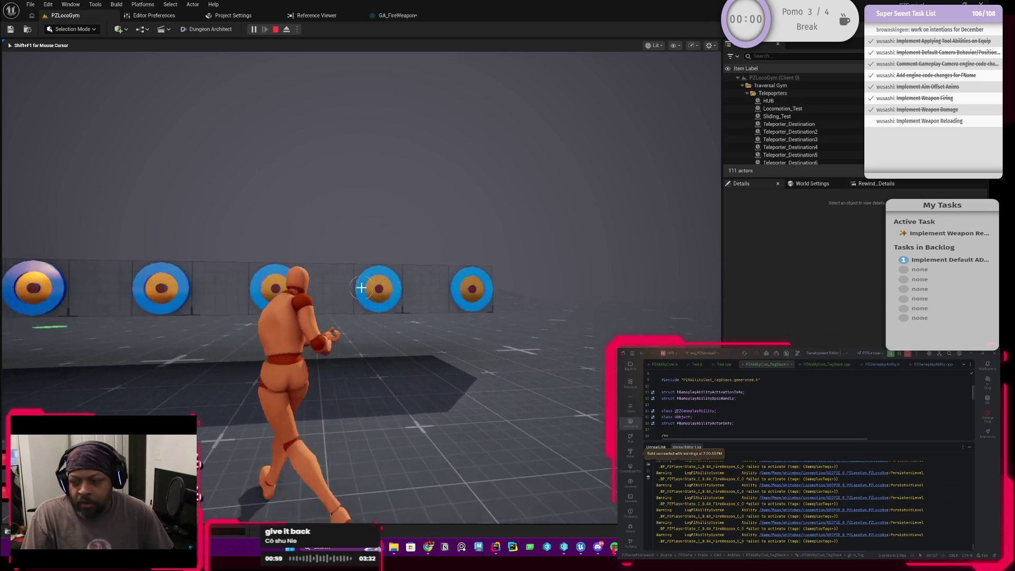
pyautogui.press('w')
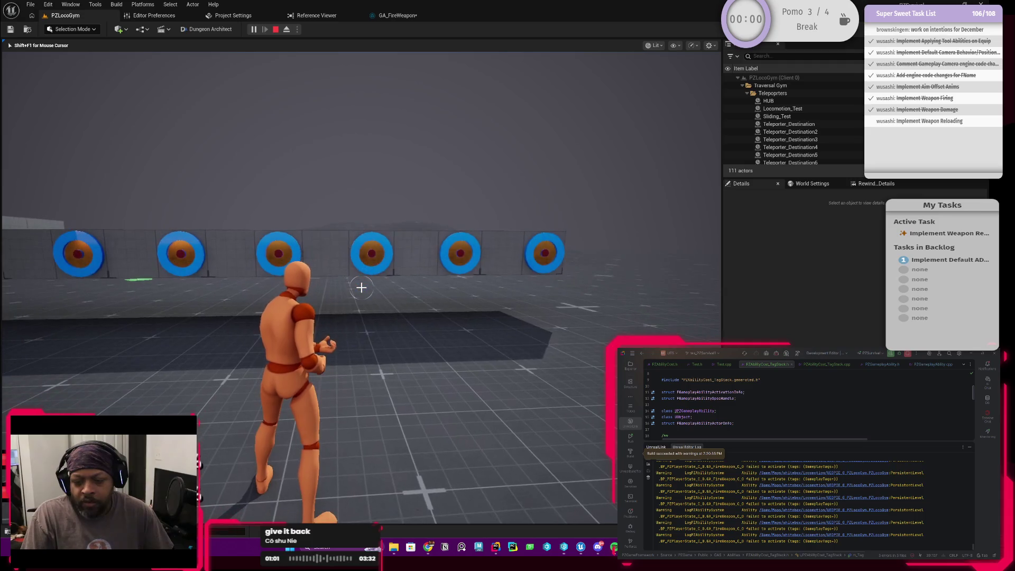
pyautogui.press('w')
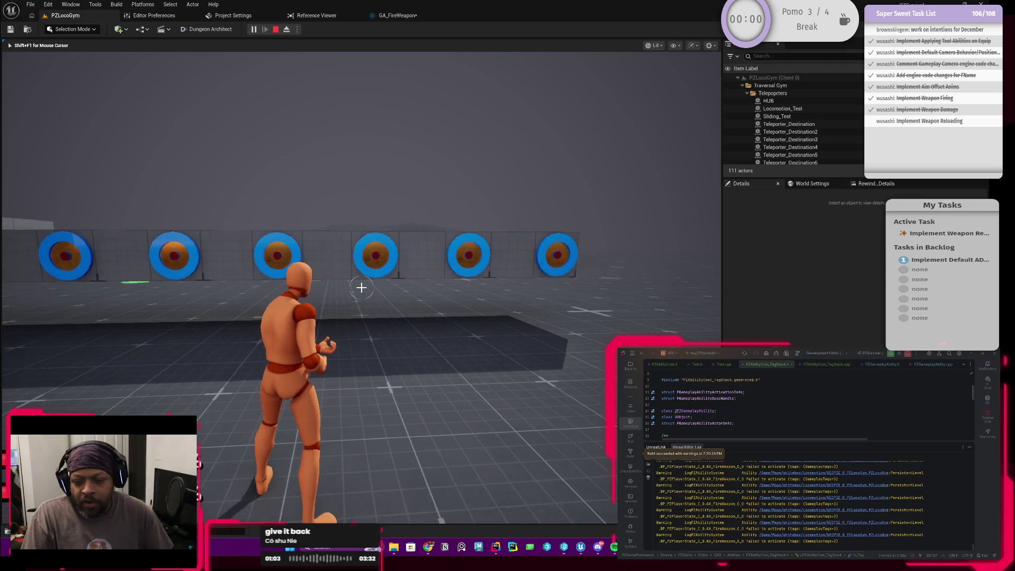
pyautogui.press('w')
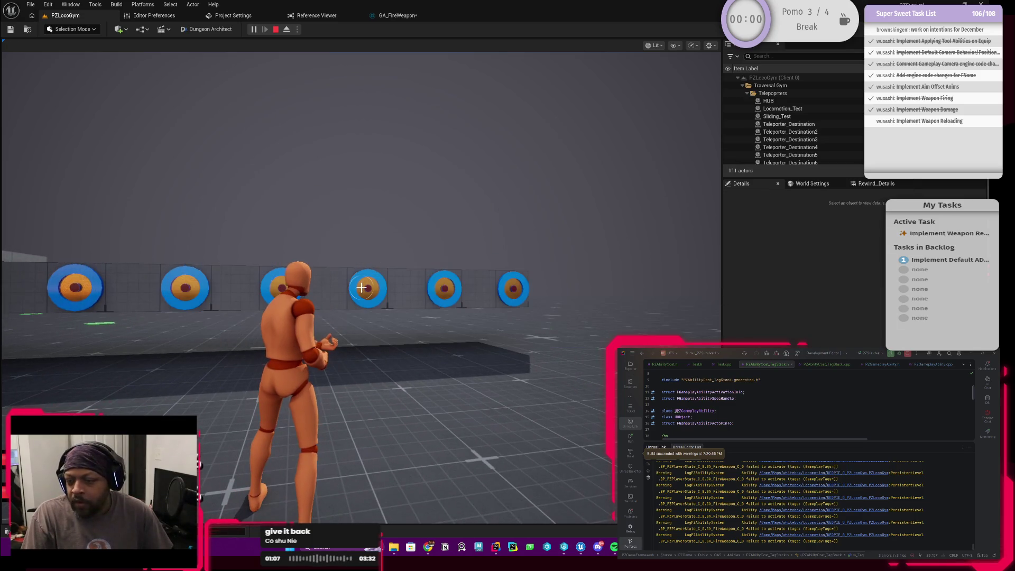
pyautogui.click(362, 287)
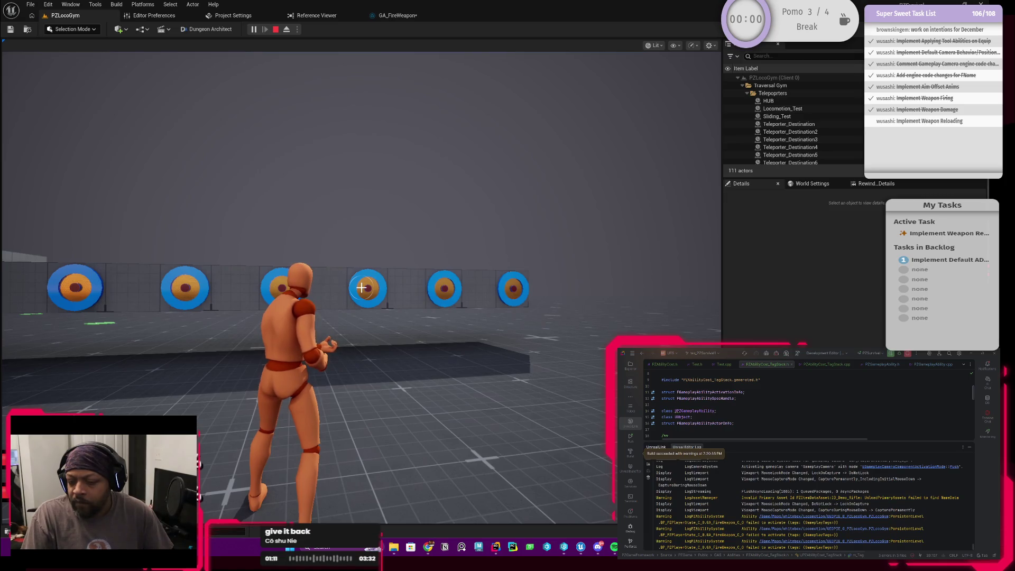
pyautogui.click(361, 287)
pyautogui.click(361, 287)
pyautogui.click(361, 287)
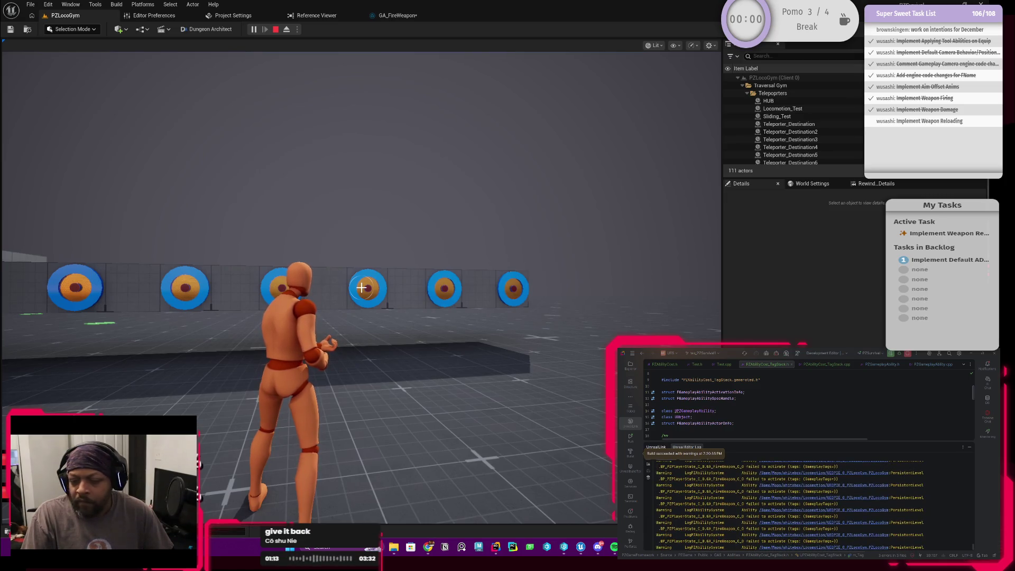
# Step: Move the weapon into the second equipment slot, run toward the targets, then end the session
pyautogui.press('a')
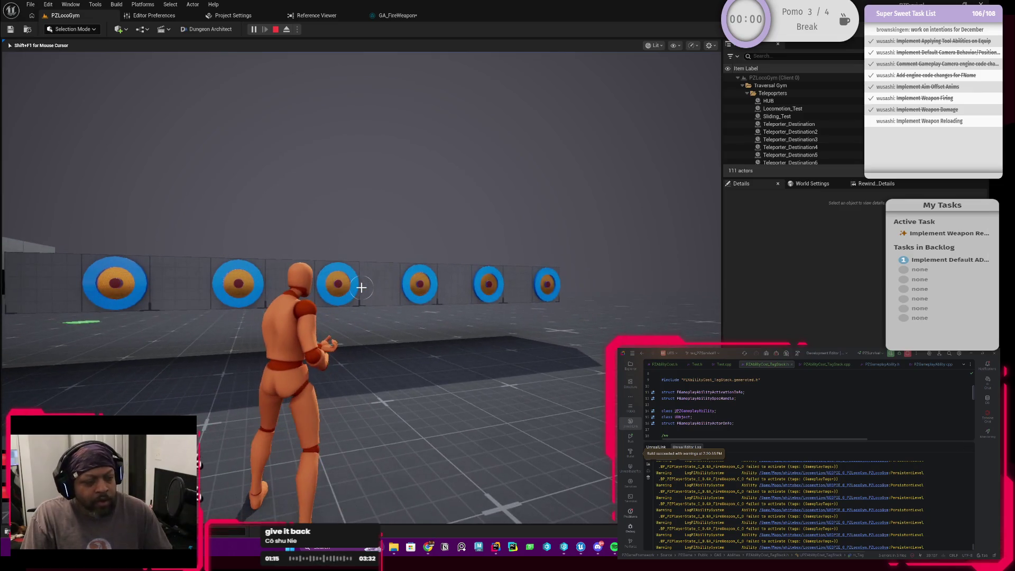
pyautogui.press('Tab')
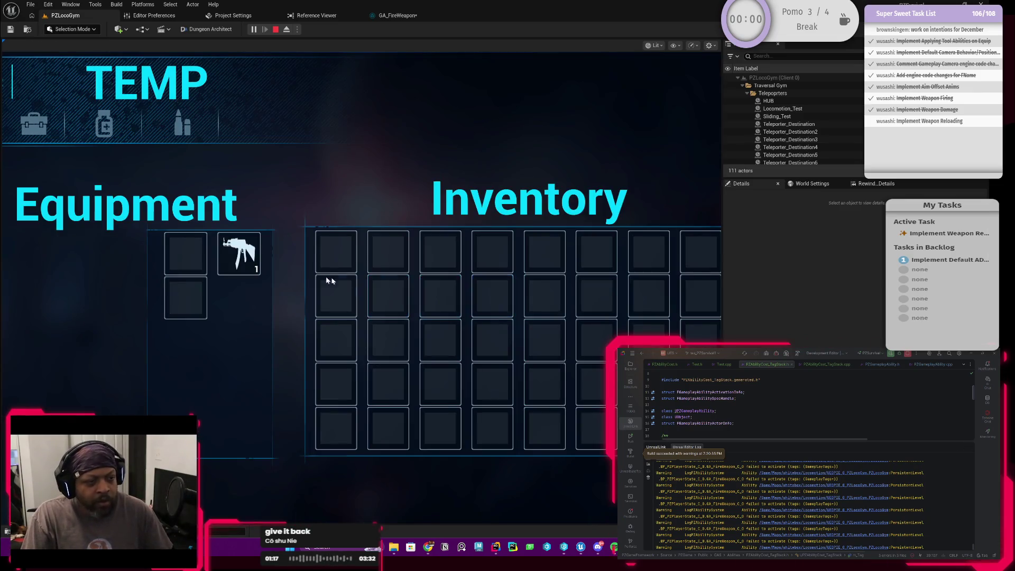
pyautogui.click(336, 249)
pyautogui.press('Tab')
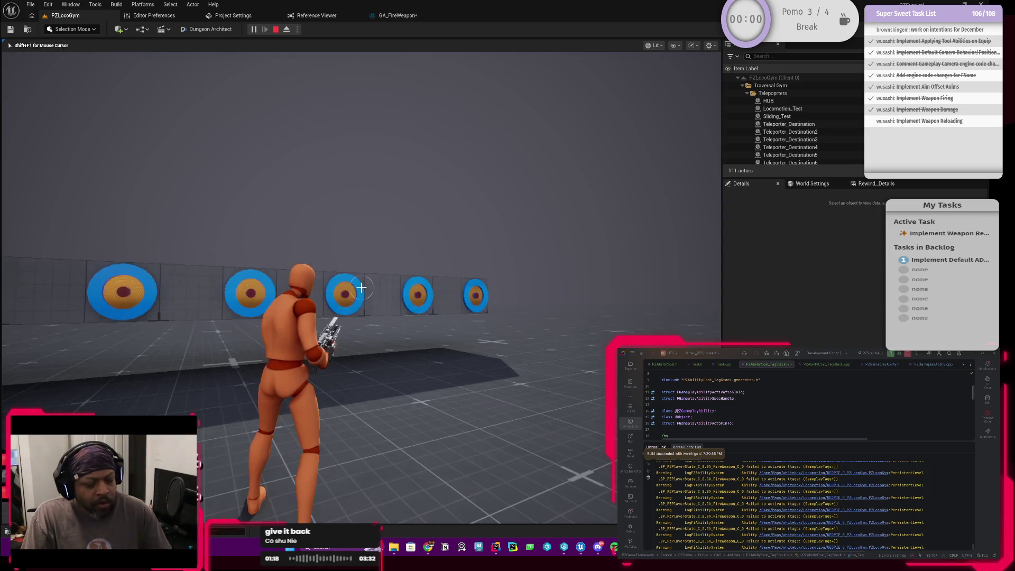
pyautogui.press('w')
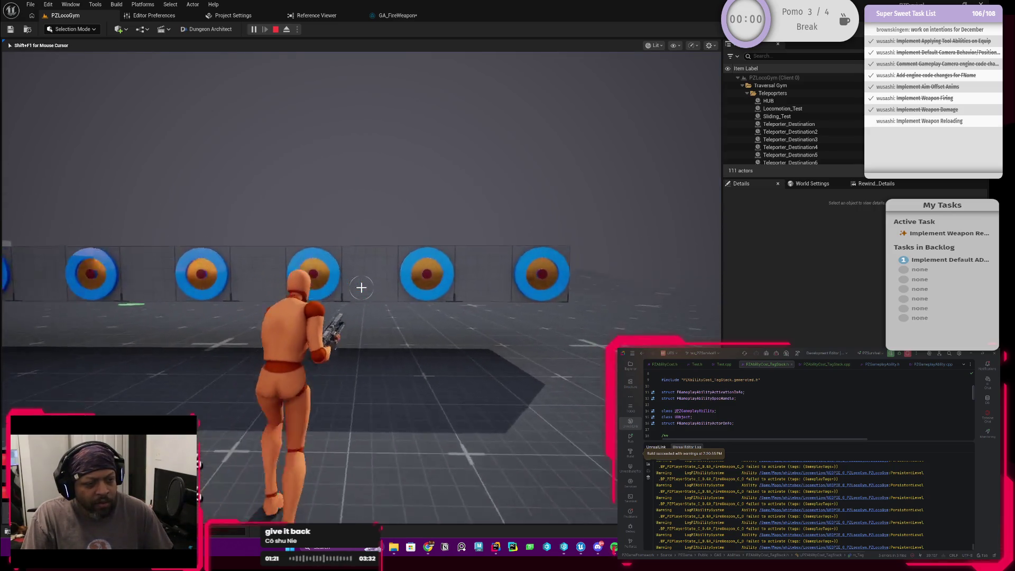
pyautogui.press('w')
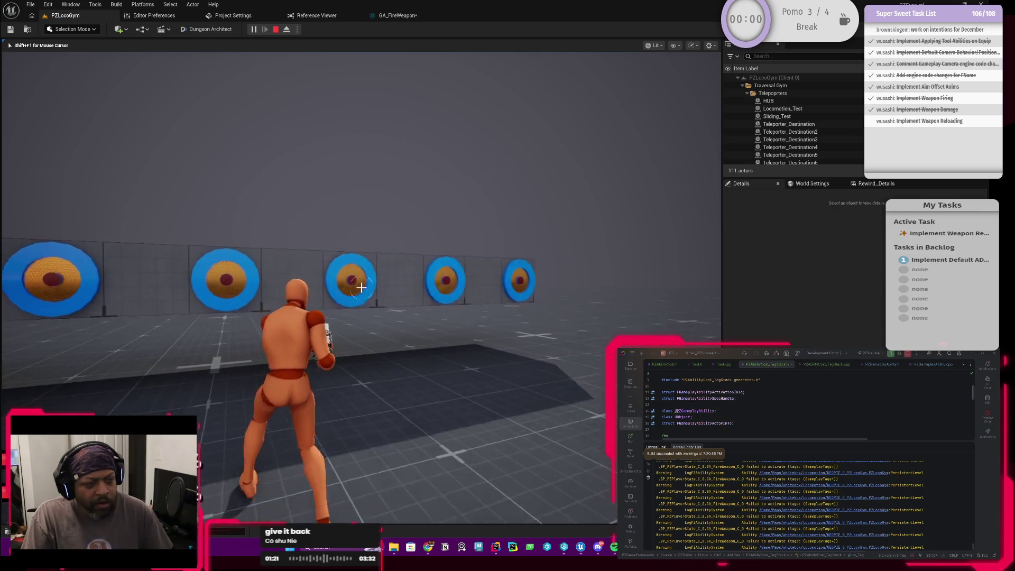
pyautogui.press('Escape')
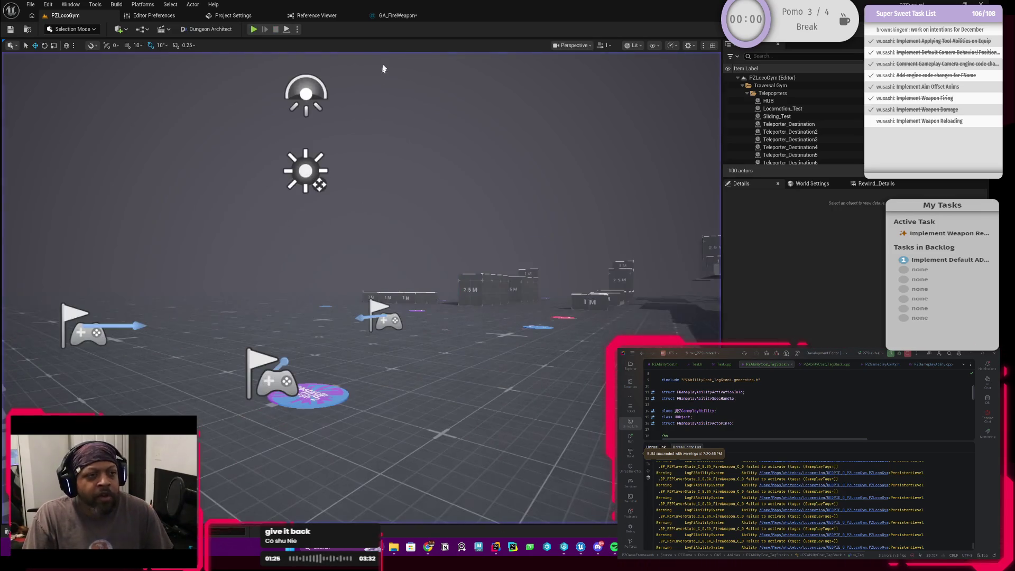
pyautogui.click(397, 16)
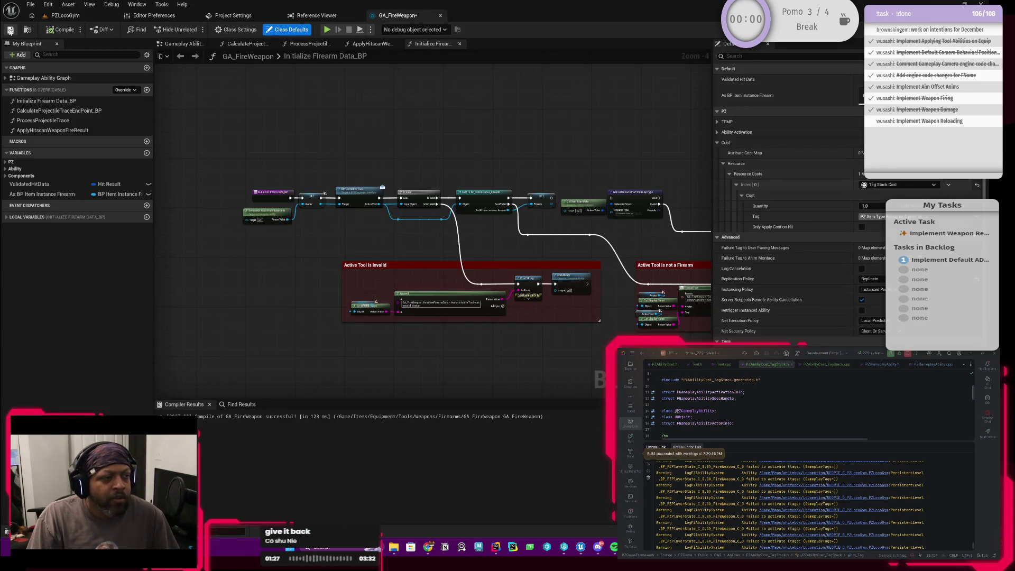
# Step: Open CBP_PlayerBase from Content > Characters > Player in the Content Drawer
pyautogui.click(65, 15)
pyautogui.hotkey('ctrl', 'space')
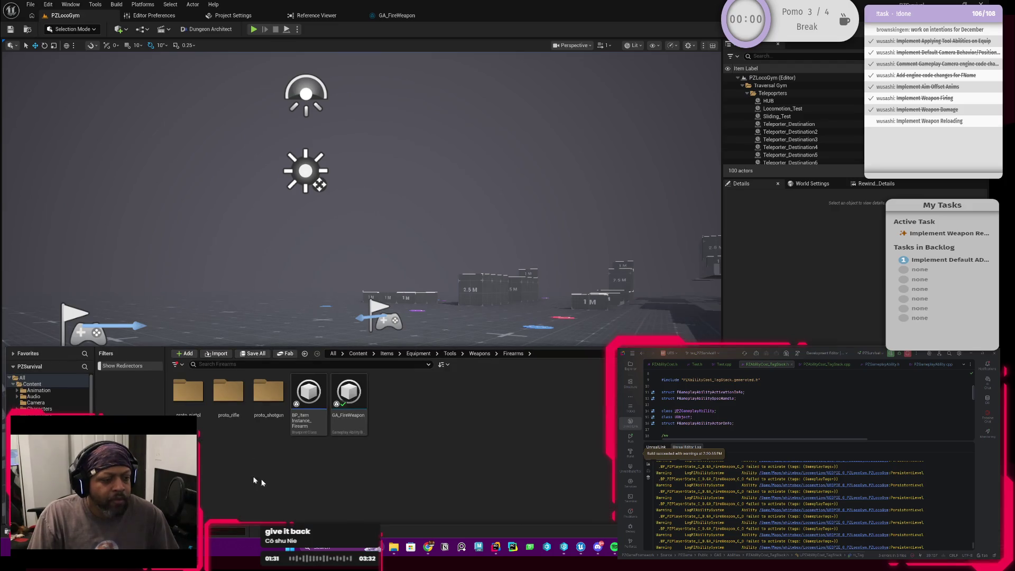
pyautogui.click(358, 353)
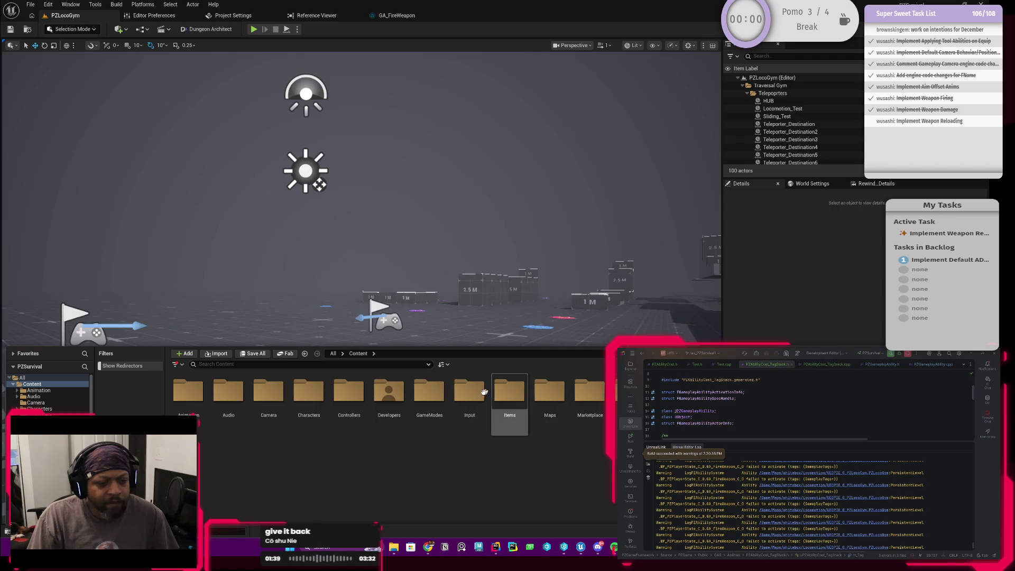
pyautogui.doubleClick(309, 393)
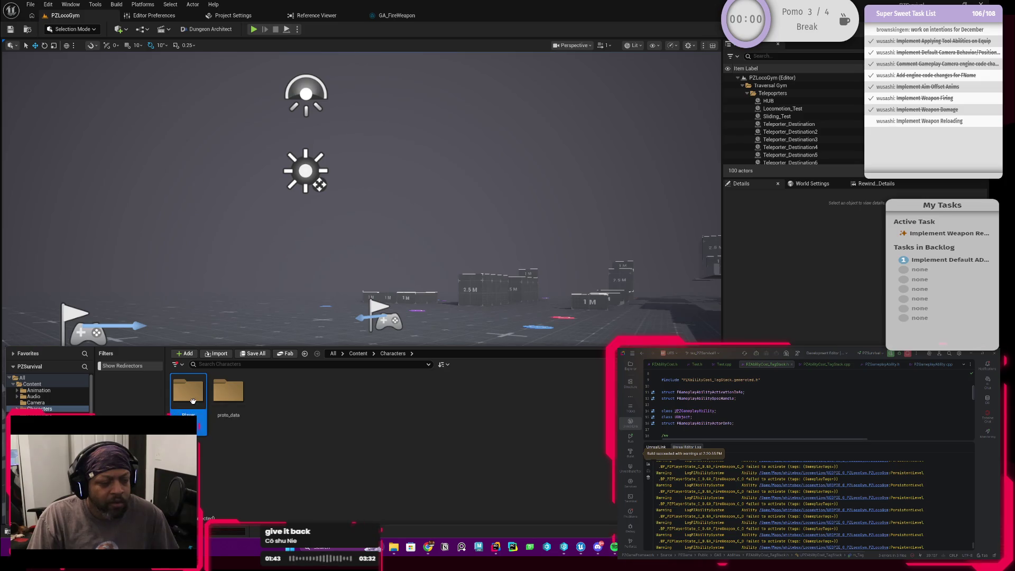
pyautogui.doubleClick(193, 399)
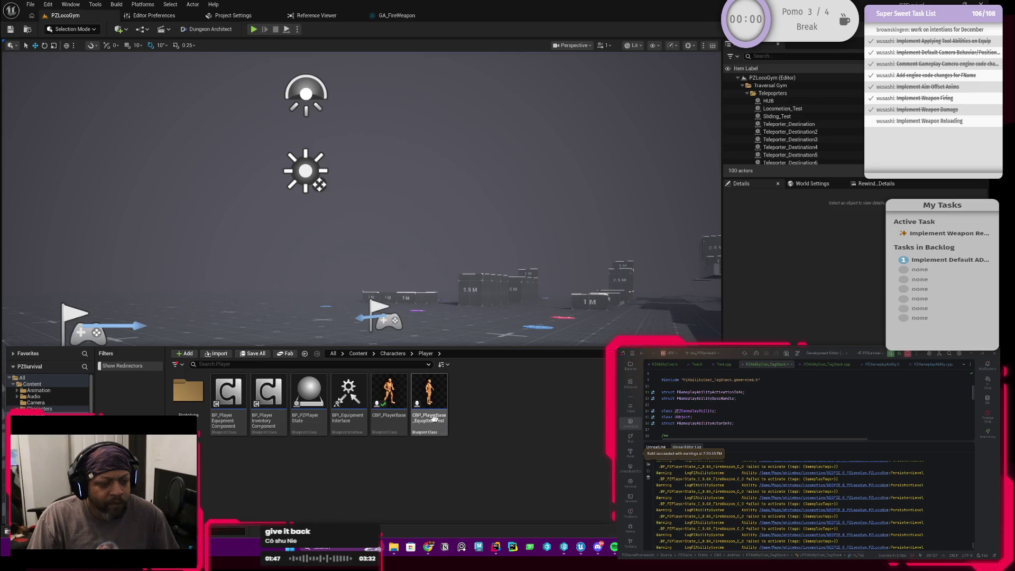
pyautogui.click(395, 400)
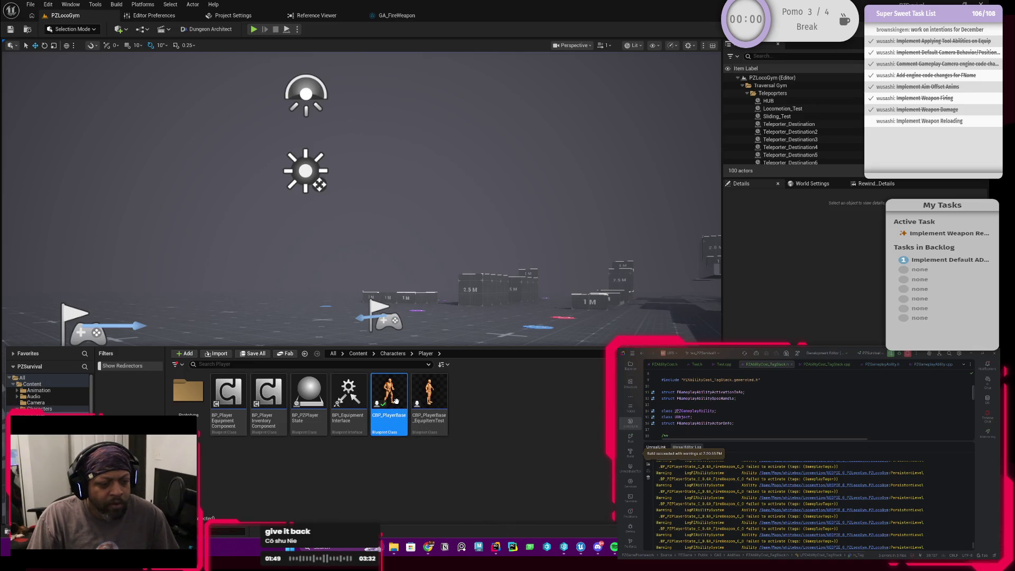
pyautogui.doubleClick(395, 400)
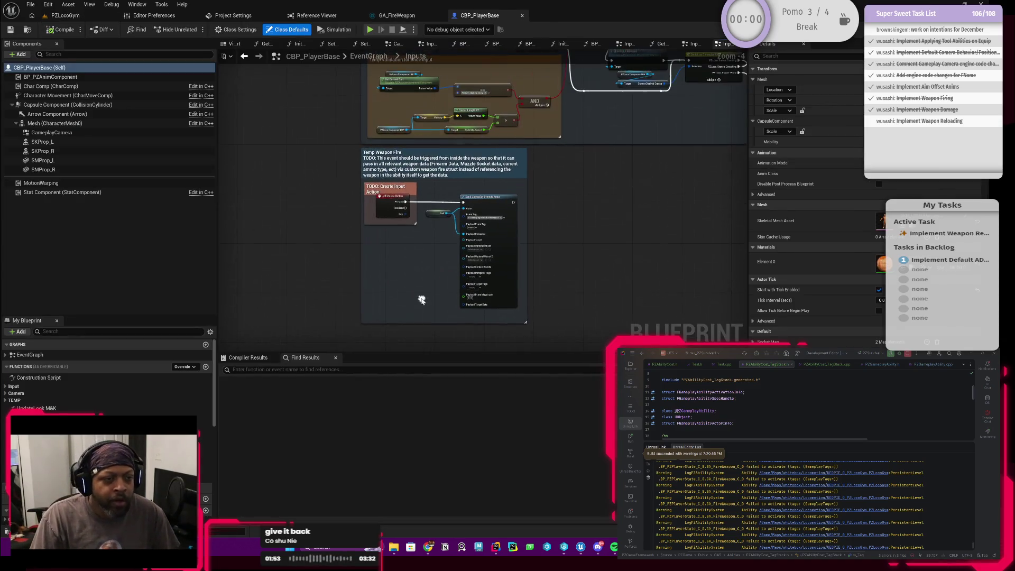
# Step: Search 'beginpla' in the action list and jump to the Event BeginPlay node
pyautogui.scroll(-2, 279, 249)
pyautogui.rightClick(318, 245)
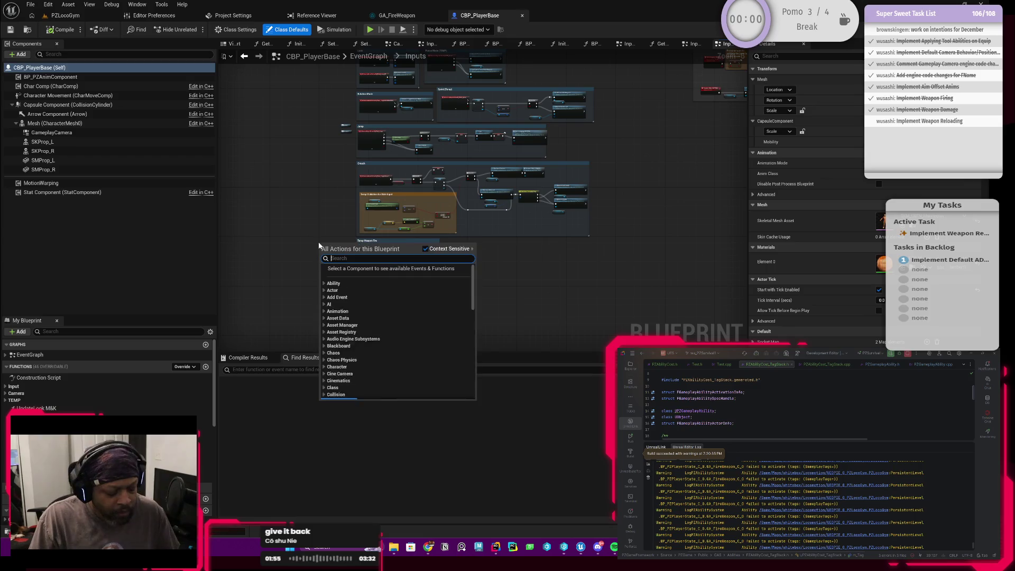
pyautogui.write('beginpla')
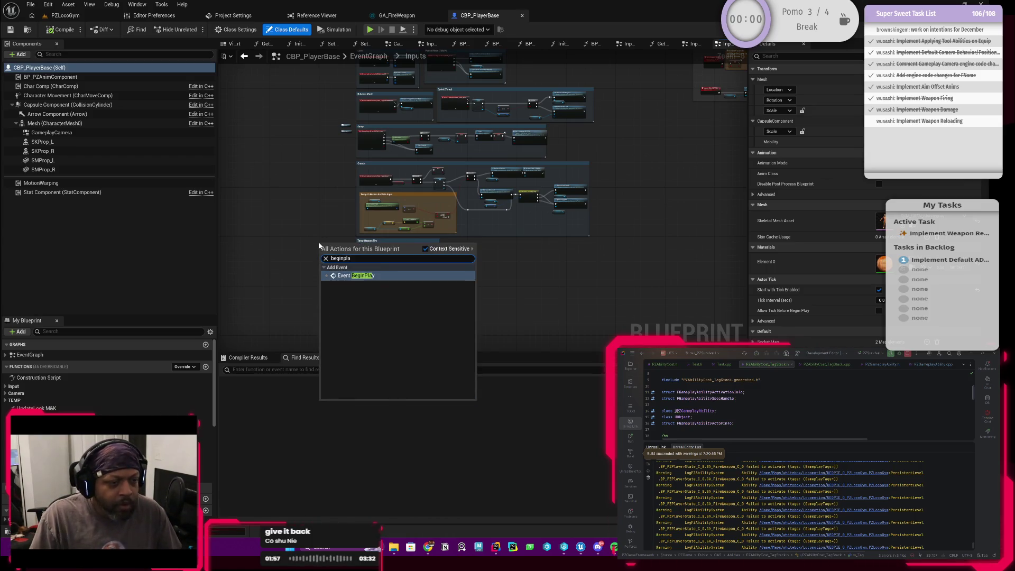
pyautogui.click(340, 275)
# Step: Pan along the BeginPlay chain past the camera activation and input mapping nodes
pyautogui.scroll(-1, 434, 226)
pyautogui.moveTo(571, 244); pyautogui.dragTo(412, 249)
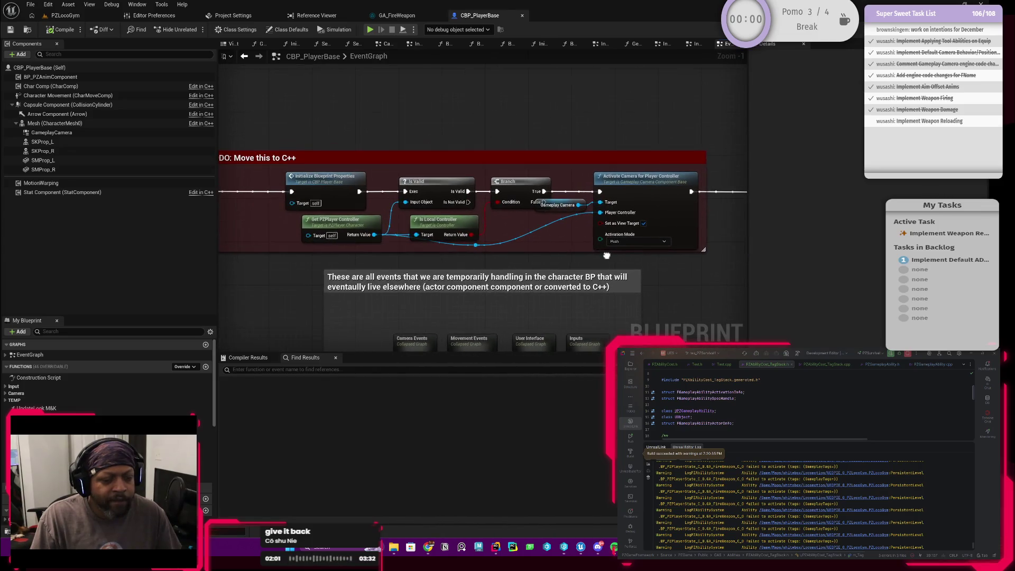
pyautogui.moveTo(569, 260); pyautogui.dragTo(232, 239)
pyautogui.scroll(-2, 374, 260)
pyautogui.moveTo(373, 261)
pyautogui.mouseDown()
pyautogui.moveTo(657, 259)
pyautogui.moveTo(419, 254)
pyautogui.moveTo(383, 226)
pyautogui.moveTo(450, 252)
pyautogui.mouseUp()
pyautogui.scroll(-1, 472, 245)
pyautogui.scroll(-1, 369, 188)
# Step: Select the Cast, Enhanced Input and Add Mapping Context nodes, then inspect Initialize Blueprint Properties
pyautogui.moveTo(373, 178); pyautogui.dragTo(618, 248)
pyautogui.press('Delete')
pyautogui.scroll(4, 328, 208)
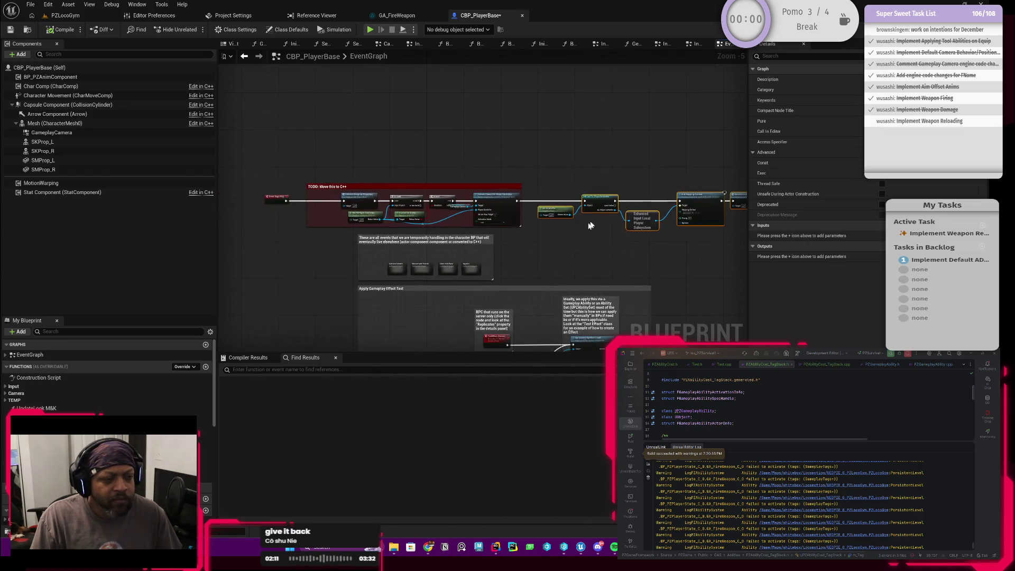
pyautogui.doubleClick(391, 183)
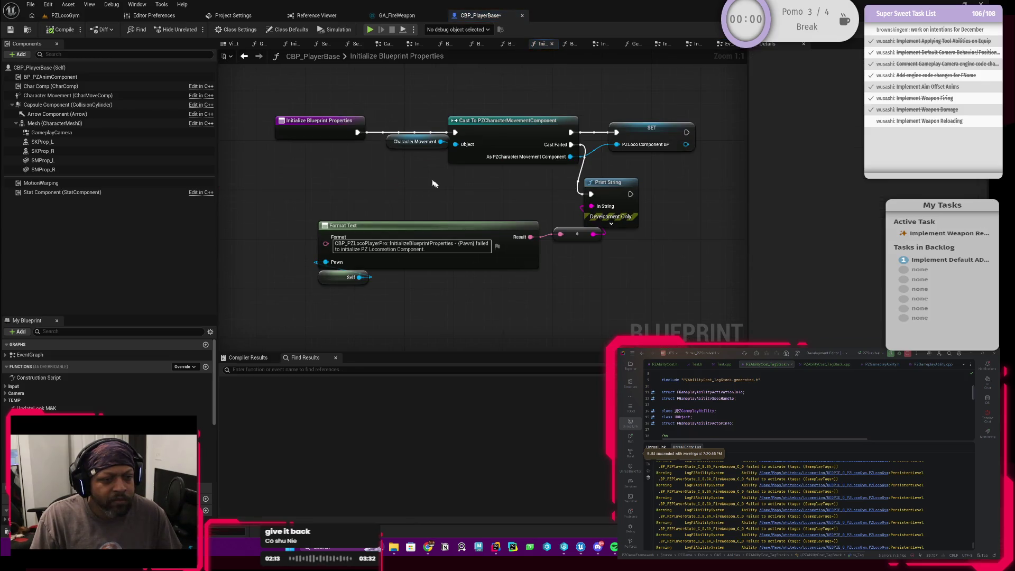
pyautogui.click(245, 57)
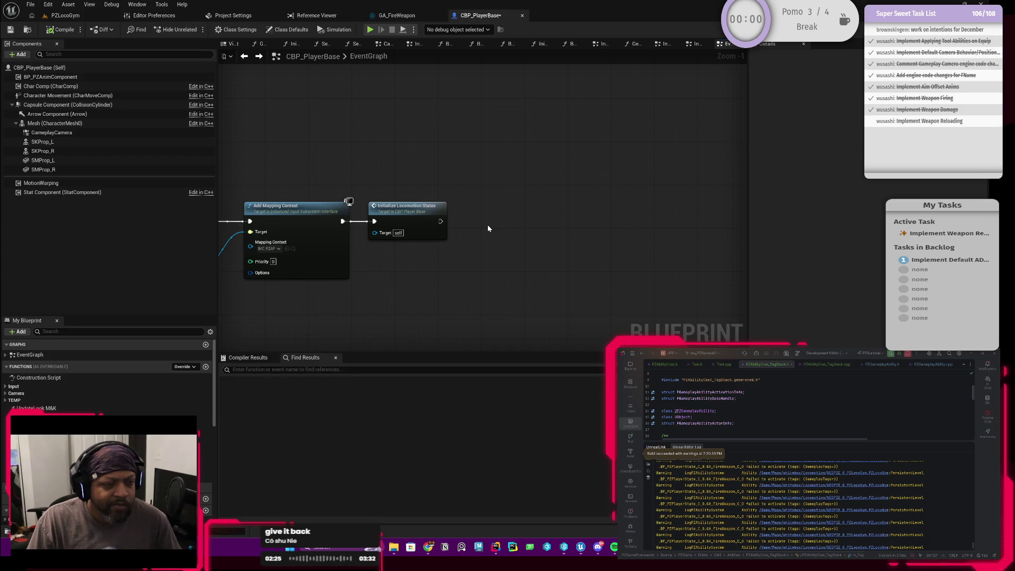
# Step: Inspect the InitializeLocomotionStates function graph, then zoom in around its node
pyautogui.click(396, 211)
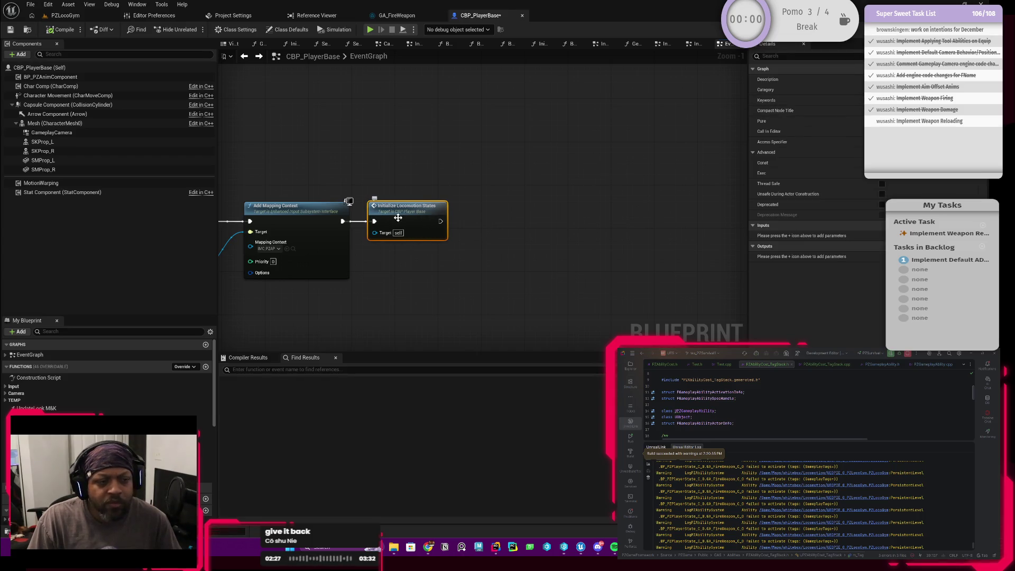
pyautogui.moveTo(314, 170)
pyautogui.mouseDown()
pyautogui.moveTo(349, 174)
pyautogui.moveTo(320, 230)
pyautogui.mouseUp()
pyautogui.doubleClick(463, 225)
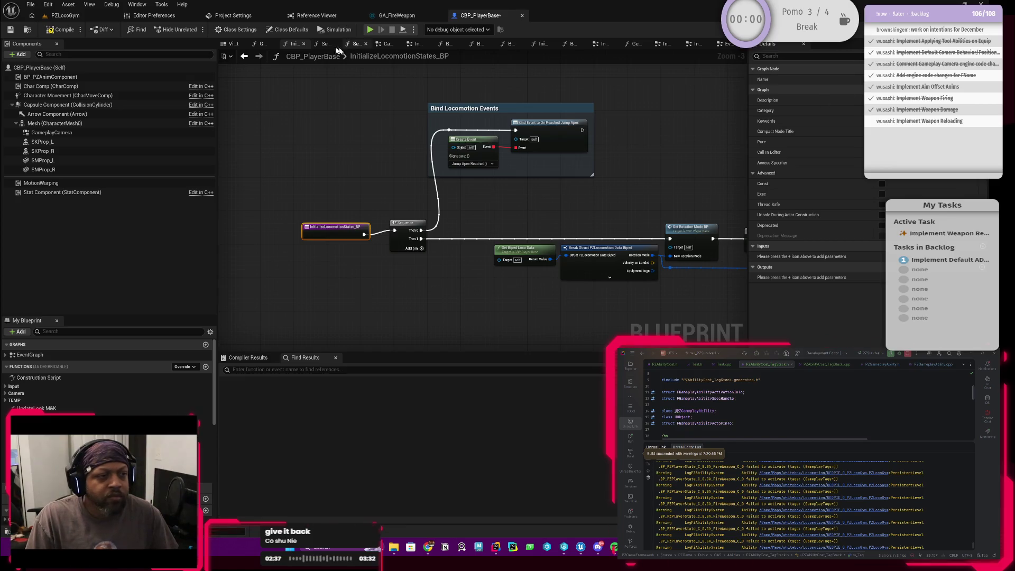
pyautogui.click(243, 56)
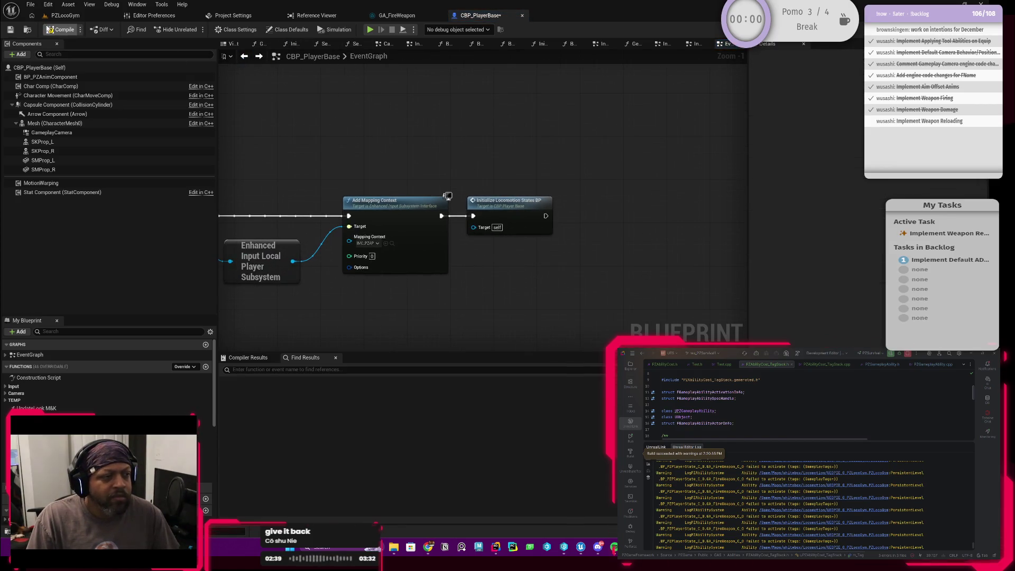
pyautogui.scroll(1, 548, 163)
pyautogui.moveTo(560, 145)
pyautogui.mouseDown()
pyautogui.moveTo(460, 251)
pyautogui.moveTo(469, 231)
pyautogui.moveTo(428, 248)
pyautogui.mouseUp()
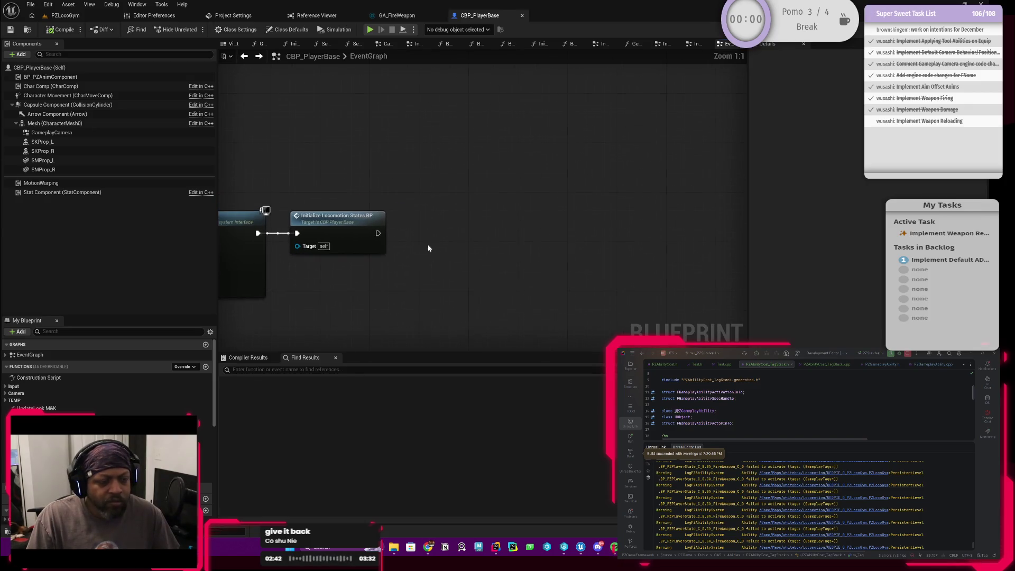
# Step: Add a Switch Has Authority node and wire Initialize Locomotion States' execution output into it
pyautogui.rightClick(403, 276)
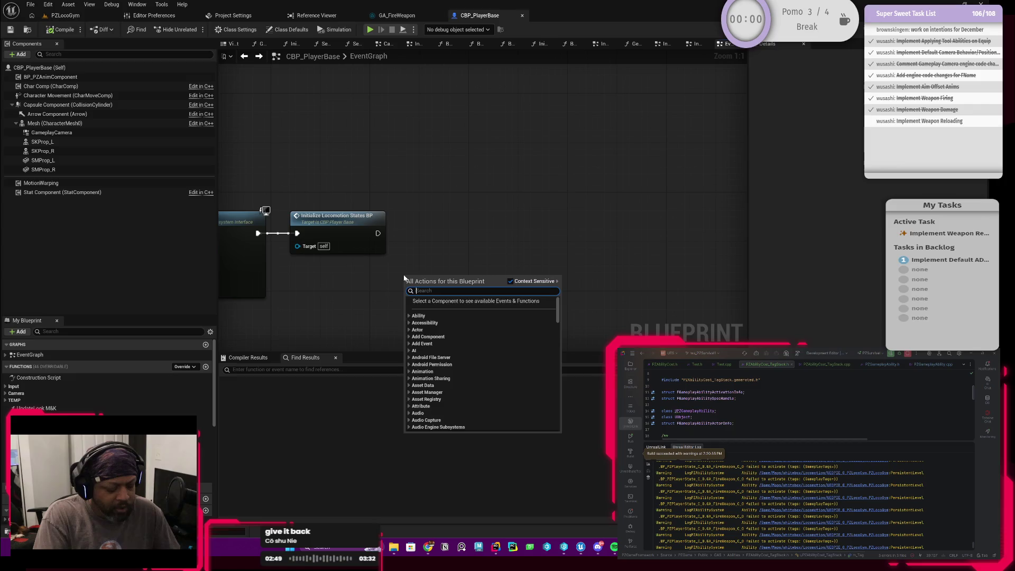
pyautogui.write('has autho')
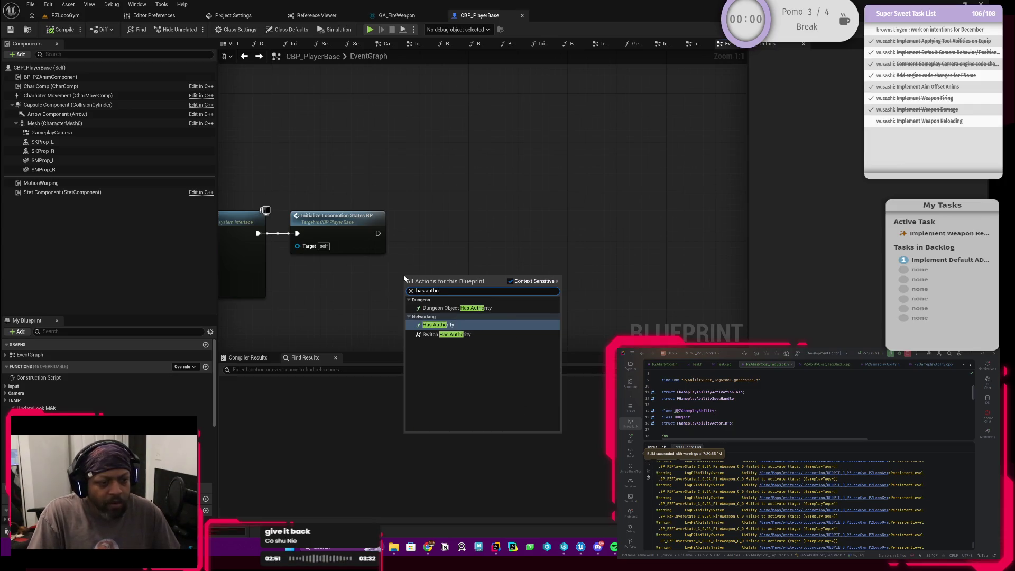
pyautogui.press('Return')
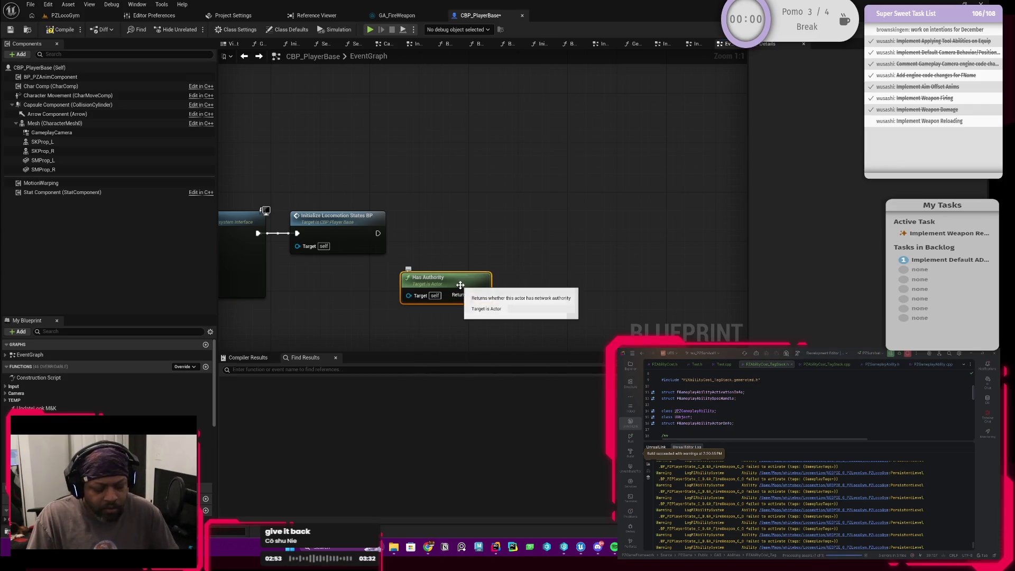
pyautogui.press('Delete')
pyautogui.rightClick(454, 249)
pyautogui.write('has autho')
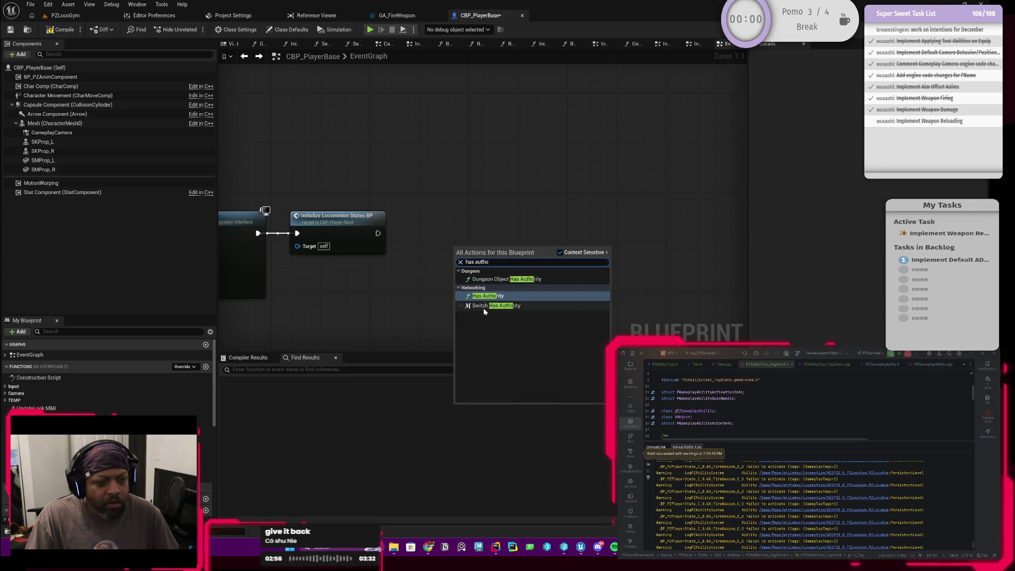
pyautogui.click(483, 307)
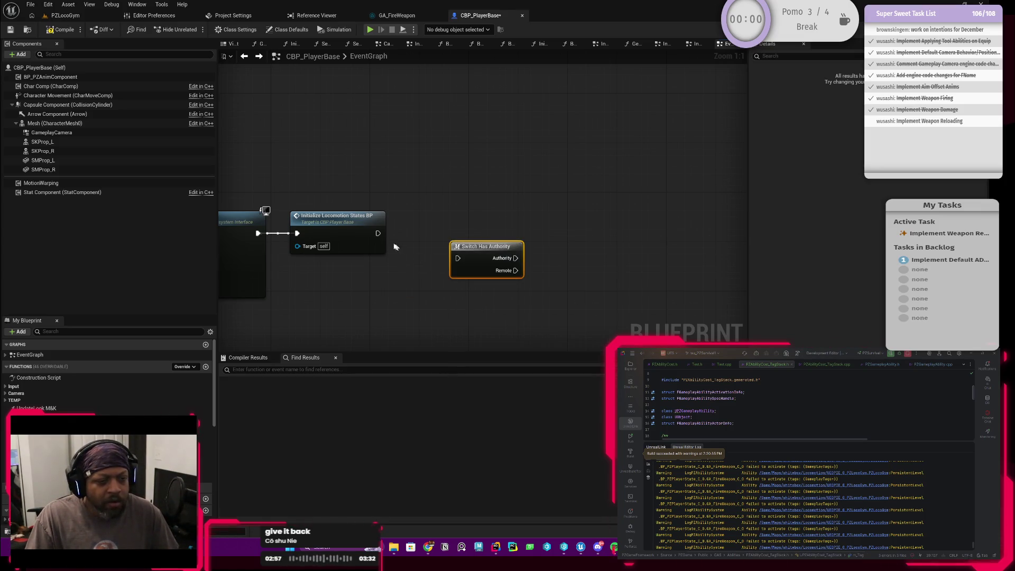
pyautogui.moveTo(378, 237)
pyautogui.mouseDown()
pyautogui.moveTo(457, 258)
pyautogui.moveTo(452, 238)
pyautogui.mouseUp()
pyautogui.moveTo(516, 286); pyautogui.dragTo(414, 264)
# Step: Create a Get PZPlayer State node below the authority switch
pyautogui.rightClick(437, 251)
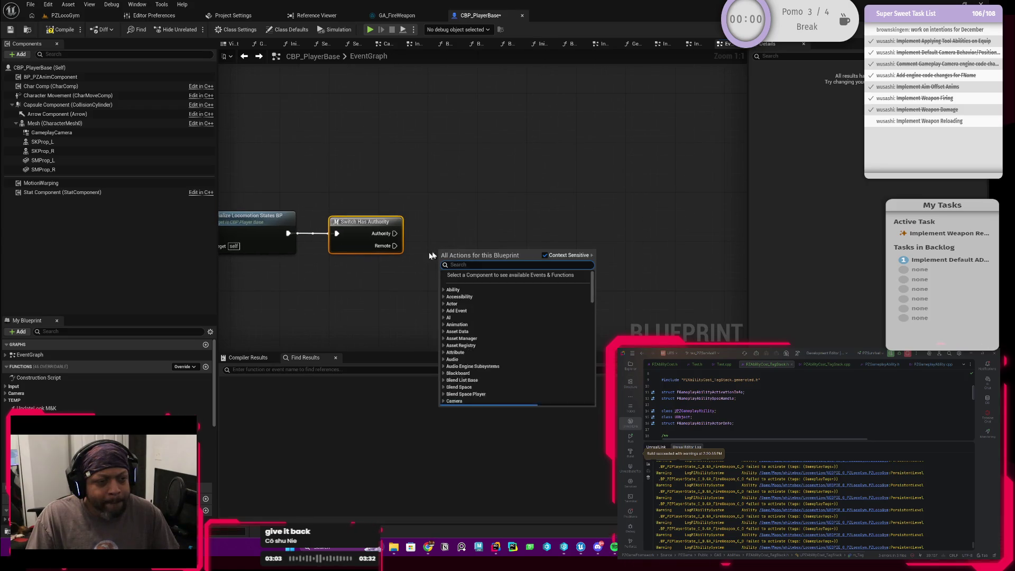
pyautogui.write('get pz')
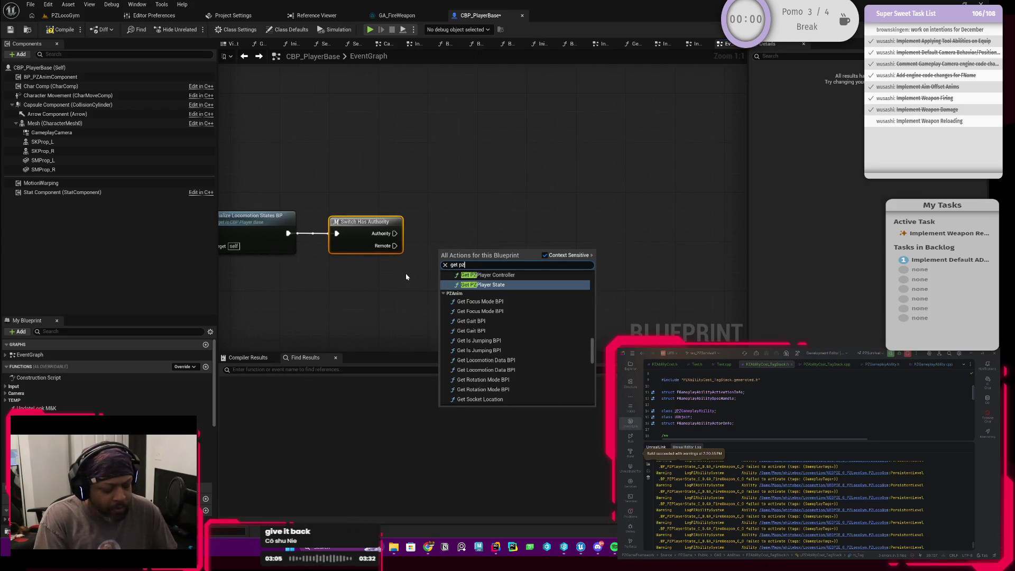
pyautogui.write(' player s')
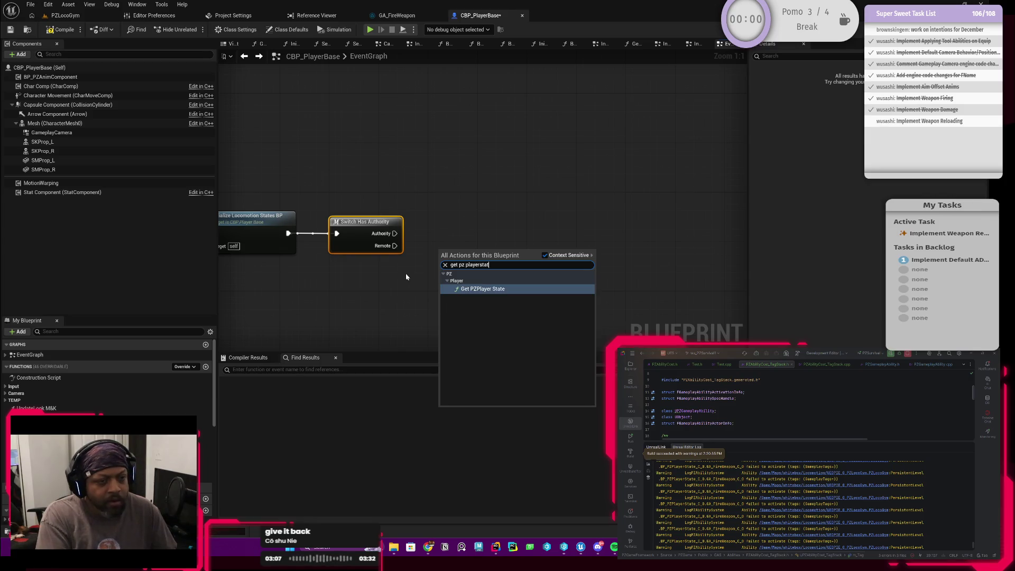
pyautogui.press('Return')
pyautogui.moveTo(467, 256)
pyautogui.mouseDown()
pyautogui.moveTo(417, 283)
pyautogui.moveTo(373, 290)
pyautogui.moveTo(472, 311)
pyautogui.moveTo(471, 261)
pyautogui.mouseUp()
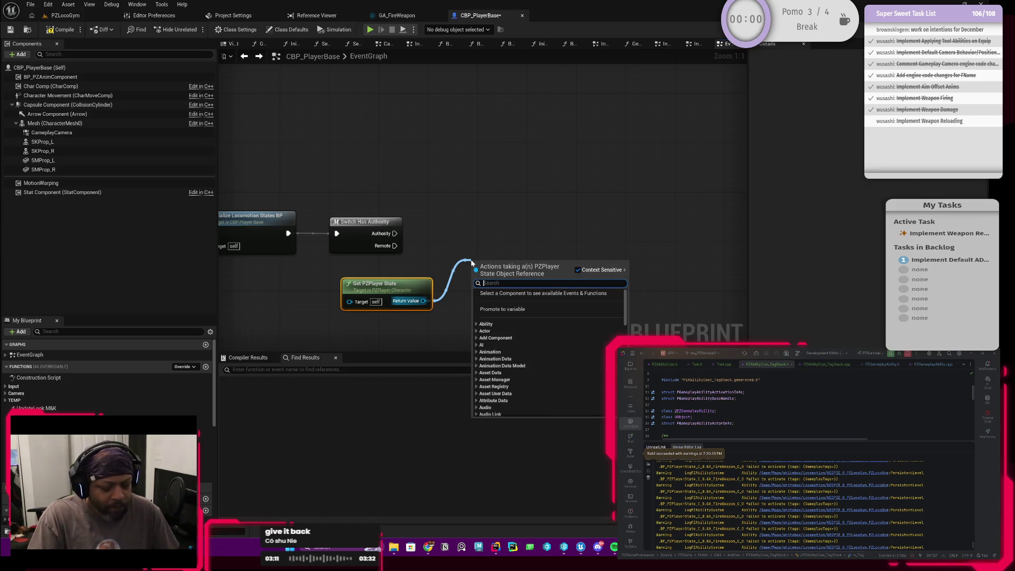
pyautogui.press('Escape')
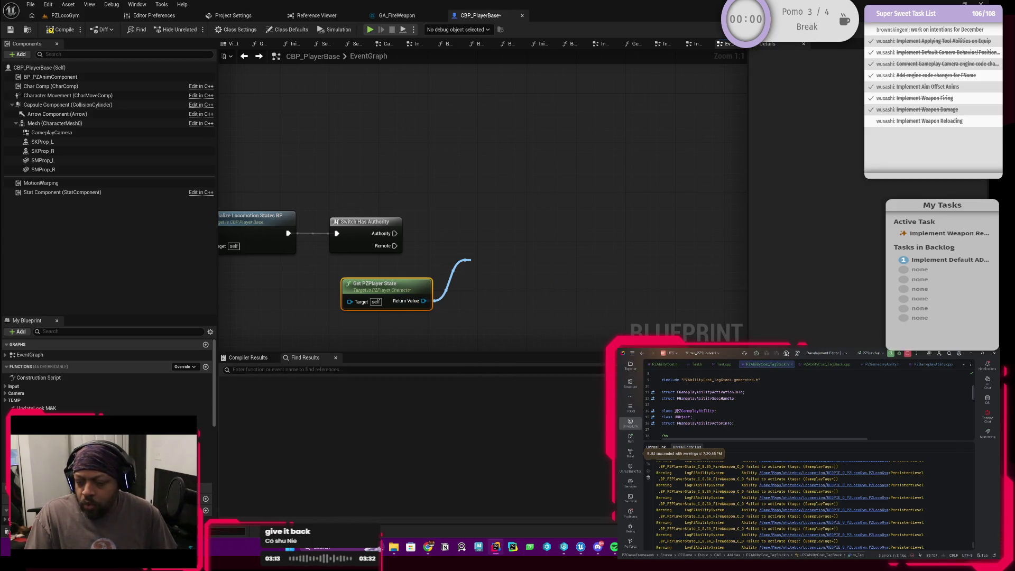
pyautogui.click(969, 447)
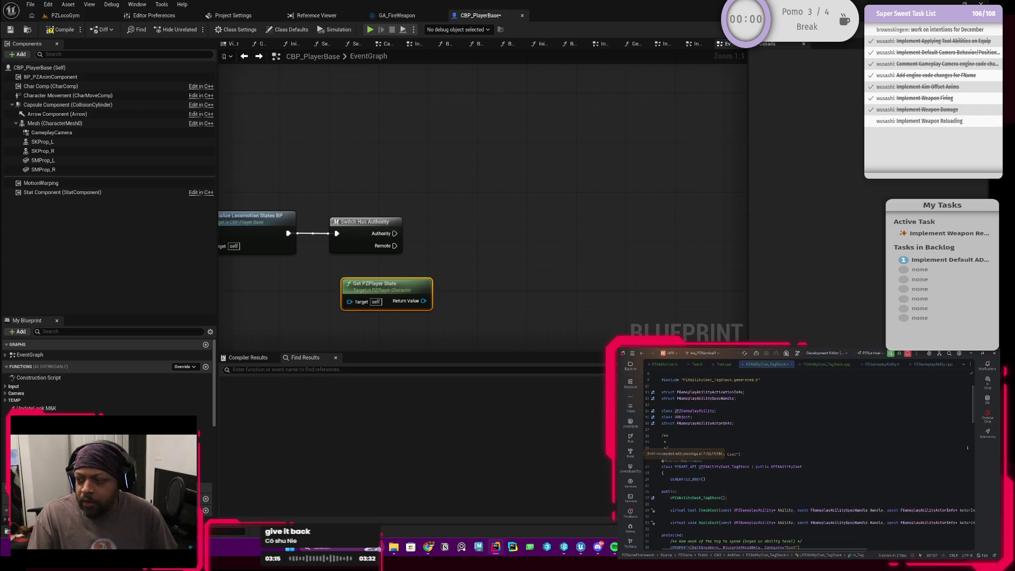
# Step: Add Add Stat Tag Stack from the player state's return value, driven by the Authority pin
pyautogui.moveTo(423, 302); pyautogui.dragTo(457, 269)
pyautogui.write('stack')
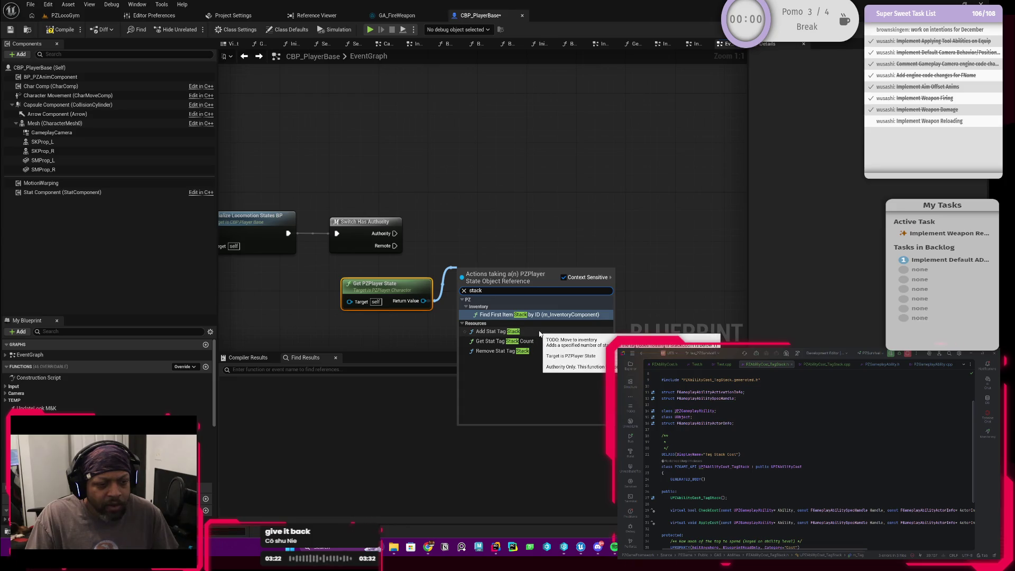
pyautogui.click(531, 331)
pyautogui.moveTo(492, 284); pyautogui.dragTo(510, 246)
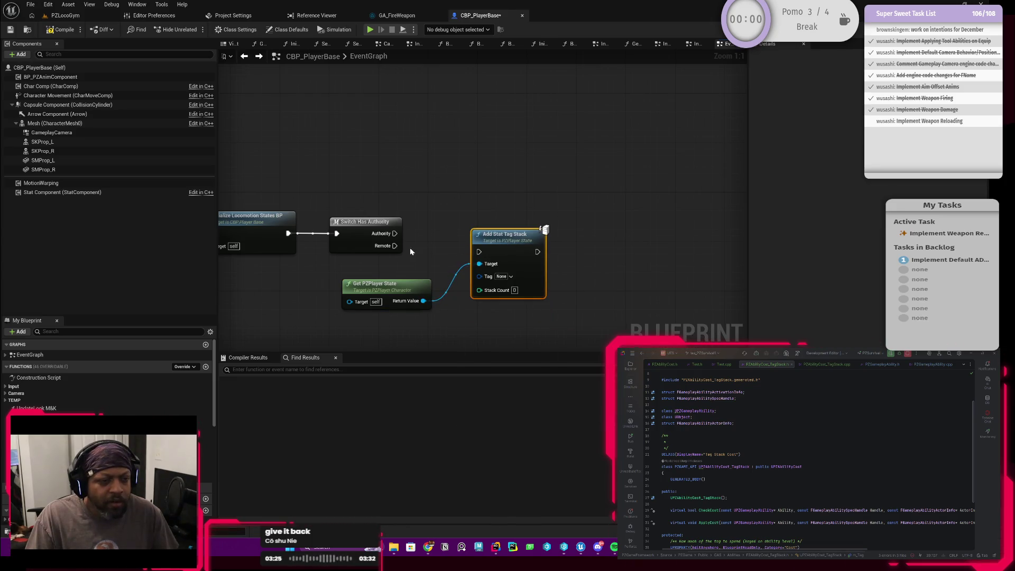
pyautogui.moveTo(395, 233); pyautogui.dragTo(479, 254)
pyautogui.moveTo(485, 284); pyautogui.dragTo(522, 266)
pyautogui.click(539, 258)
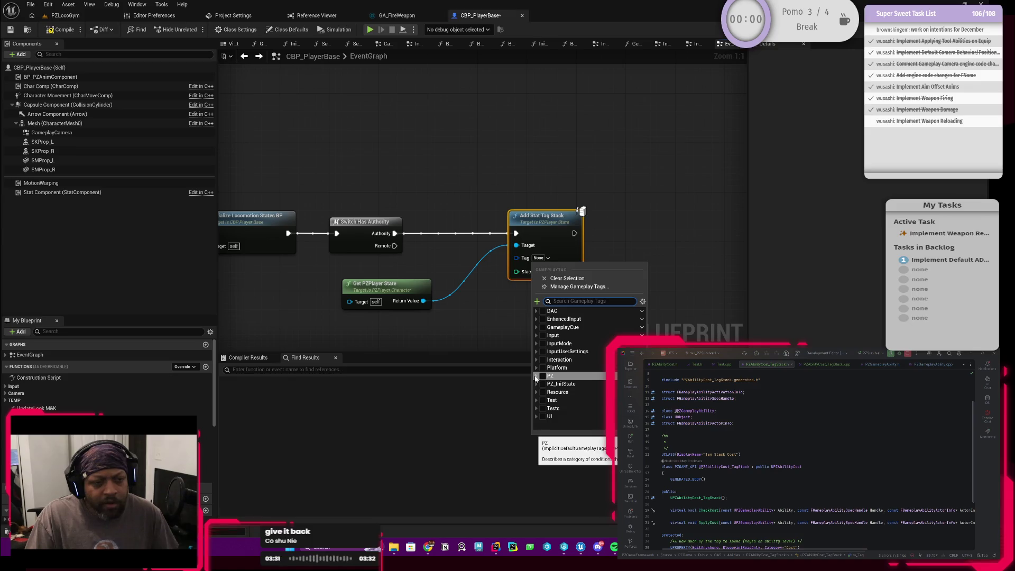
# Step: Set Add Stat Tag Stack's Tag to PZ.Item.Type.Resource.Ammo
pyautogui.click(537, 376)
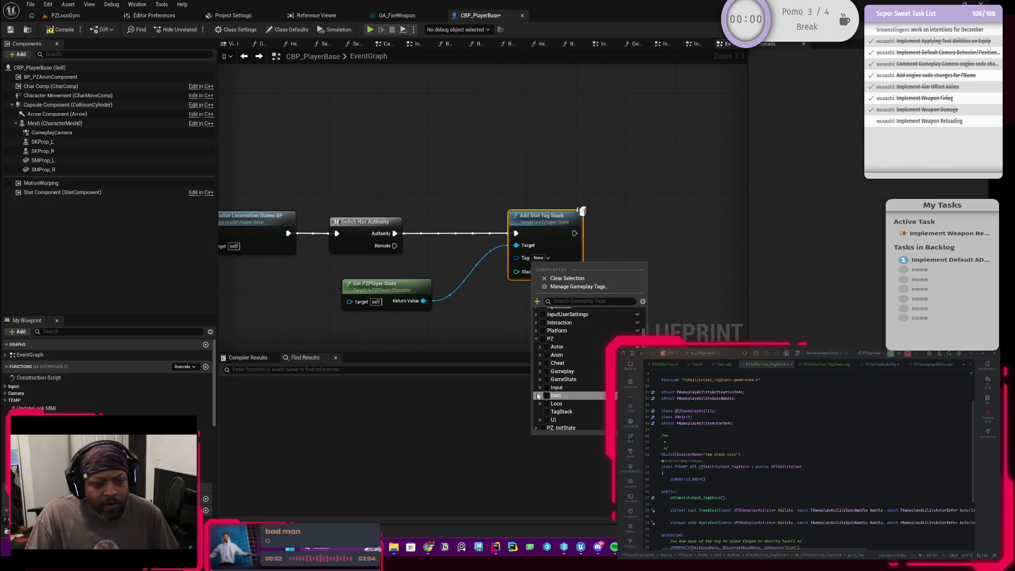
pyautogui.click(540, 395)
pyautogui.scroll(-1, 544, 406)
pyautogui.click(544, 406)
pyautogui.click(547, 410)
pyautogui.scroll(-1, 548, 405)
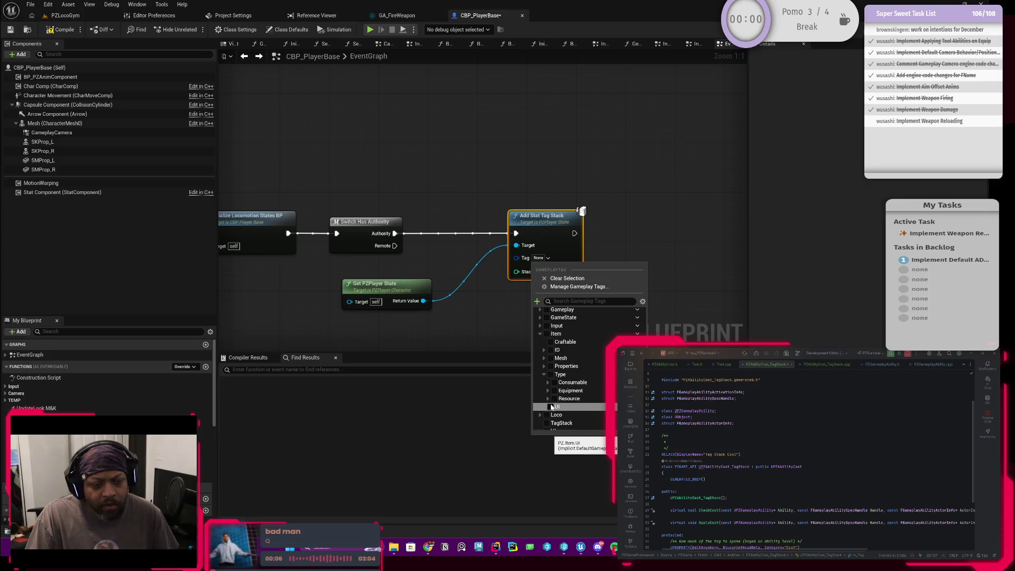
pyautogui.scroll(-3, 556, 406)
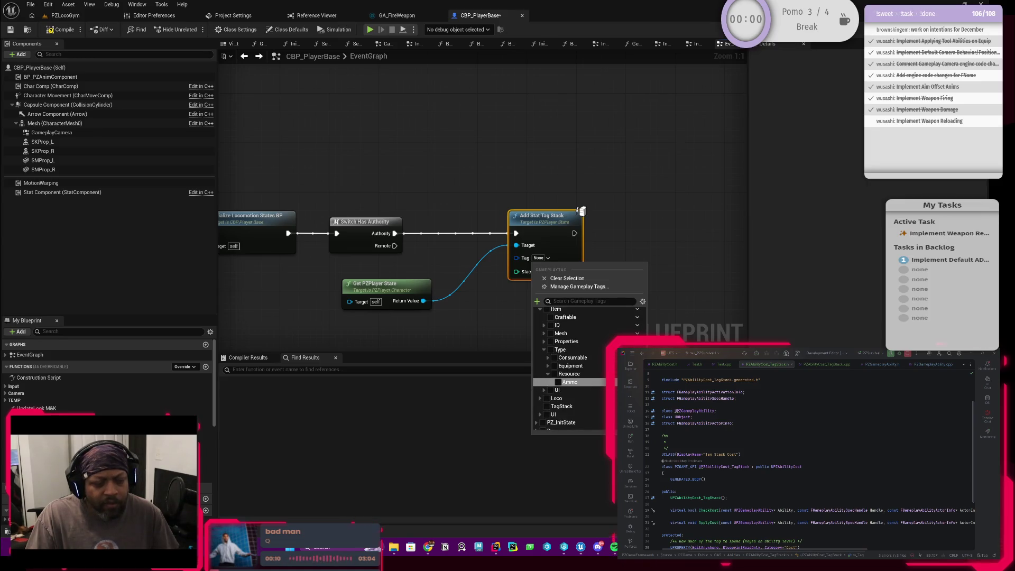
pyautogui.click(561, 384)
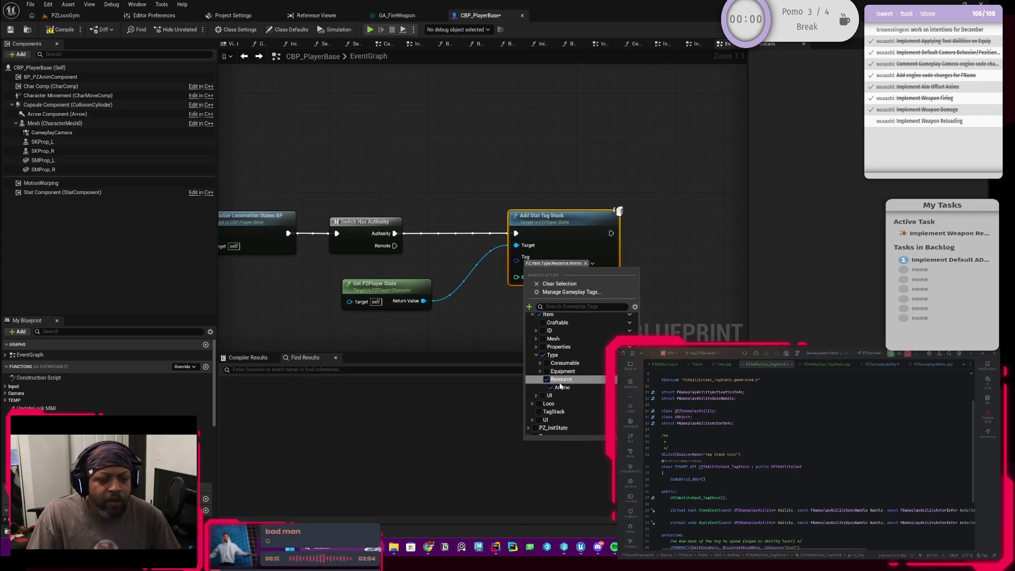
# Step: Move Get PZPlayer State next to Add Stat Tag Stack in CBP_PlayerBase's event graph
pyautogui.click(401, 16)
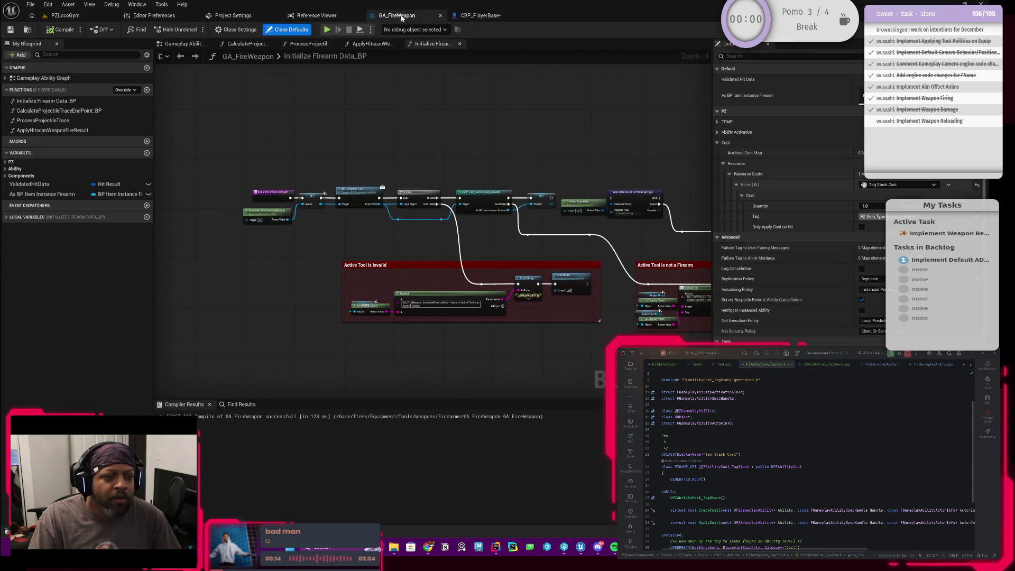
pyautogui.click(480, 16)
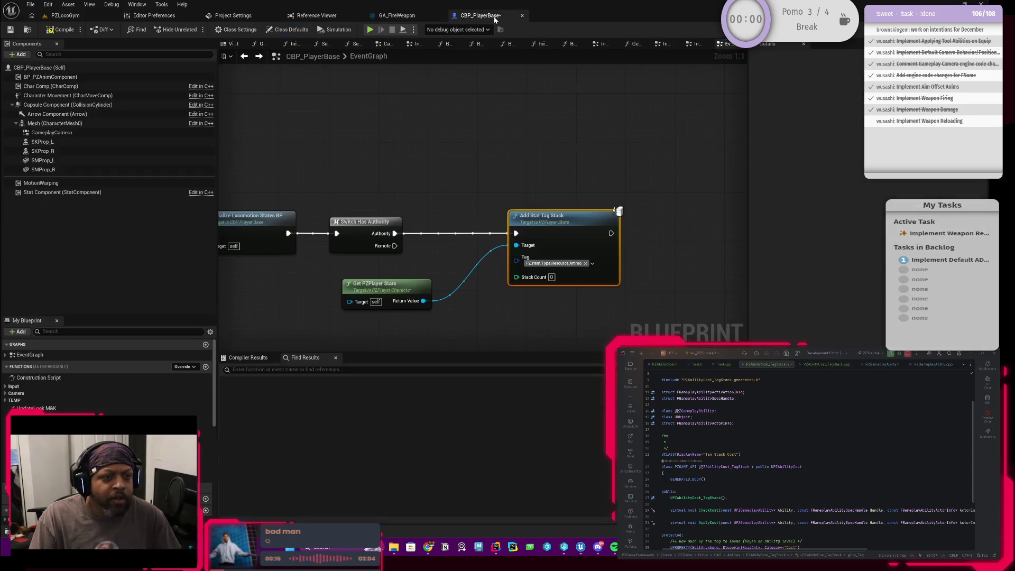
pyautogui.moveTo(408, 289); pyautogui.dragTo(426, 283)
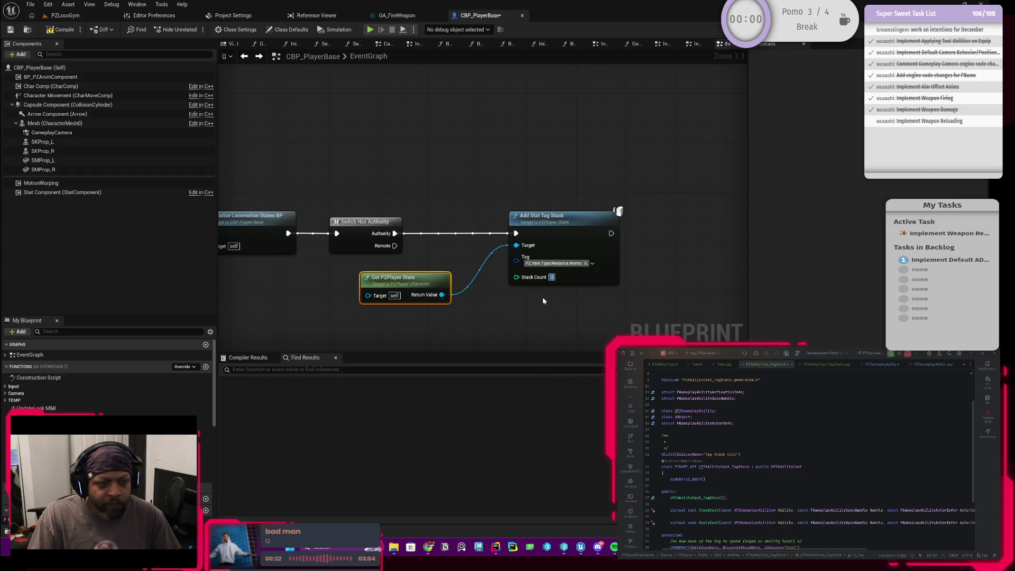
pyautogui.click(564, 233)
# Step: Open AddStatTagStack in PZPlayerState.cpp, then follow AddStack to PZGameplayTagStack.cpp
pyautogui.doubleClick(565, 233)
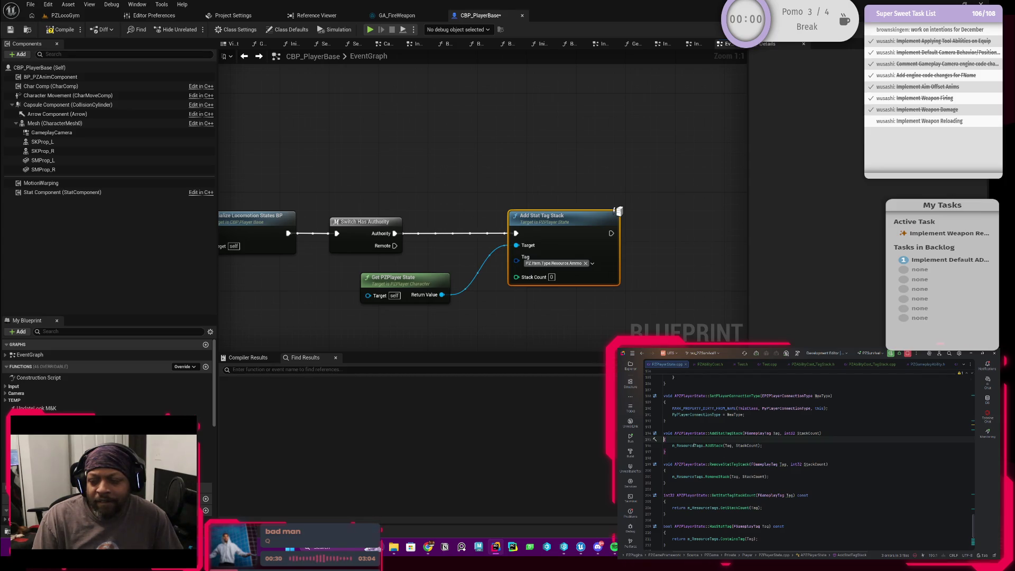
pyautogui.click(701, 441)
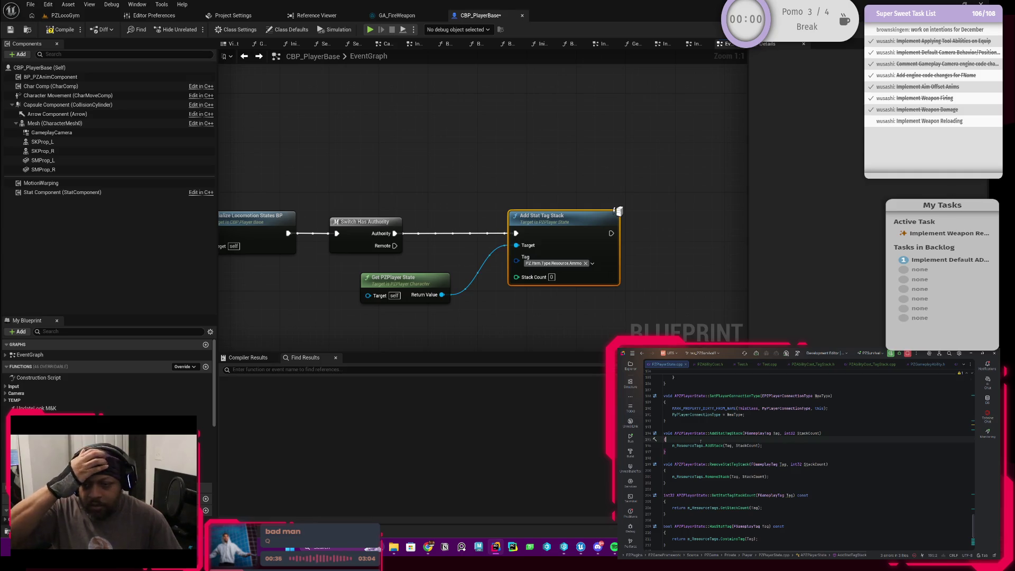
pyautogui.keyDown('ctrl'); pyautogui.click(714, 445); pyautogui.keyUp('ctrl')
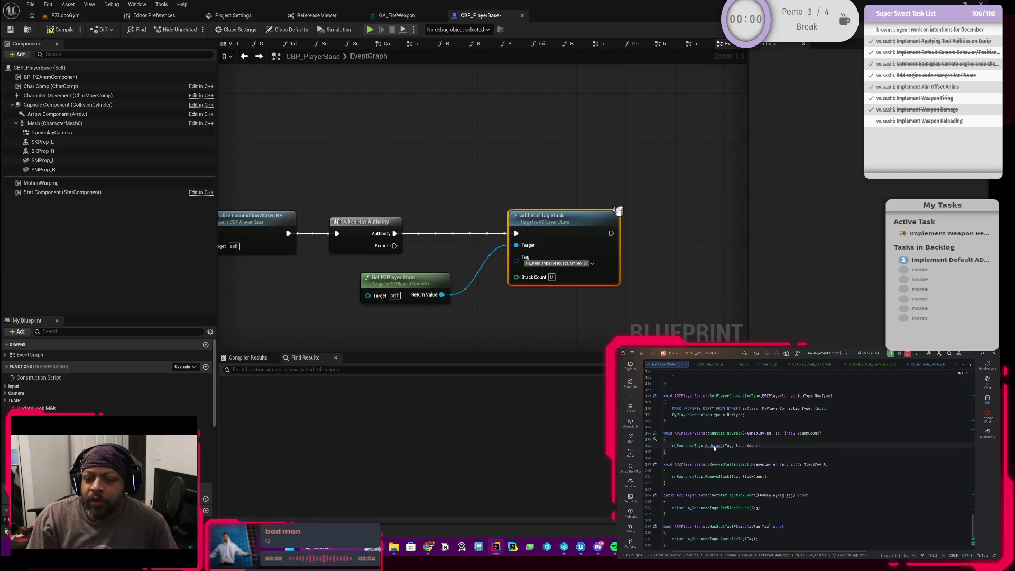
pyautogui.scroll(-1, 736, 483)
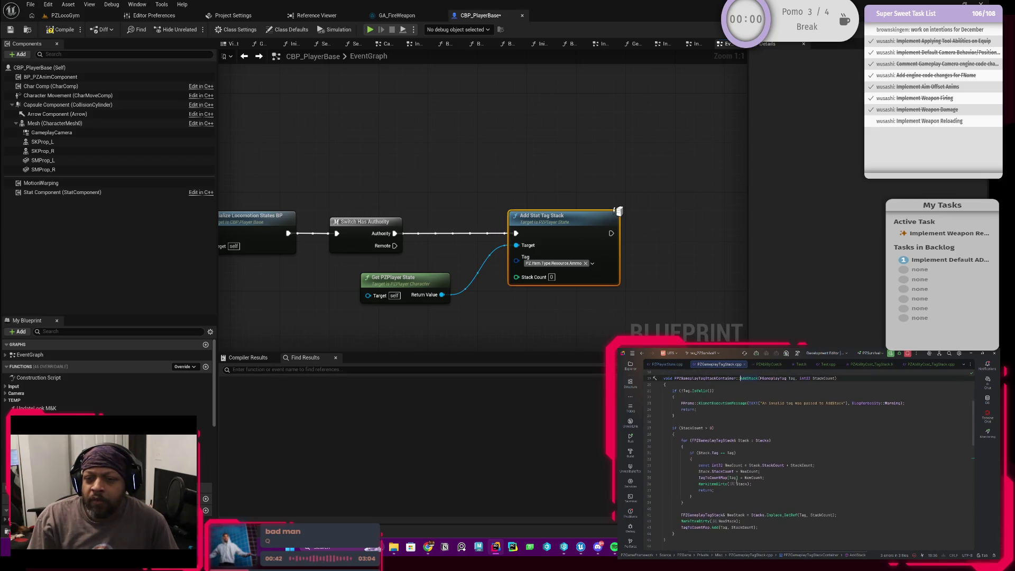
# Step: Read through the AddStack implementation, then go to its declaration in PZGameplayTagStack.h
pyautogui.scroll(-2, 737, 483)
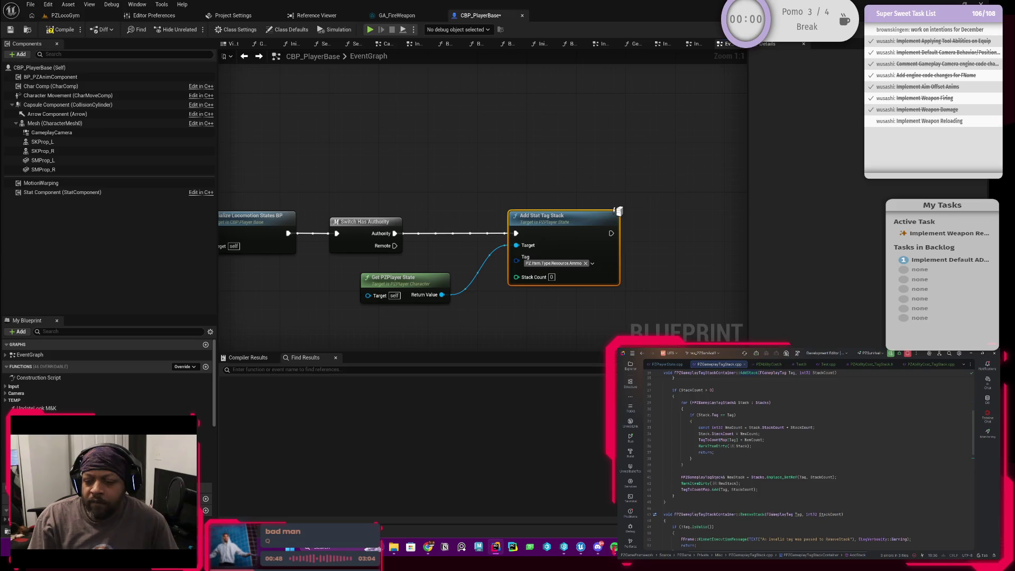
pyautogui.scroll(-2, 786, 461)
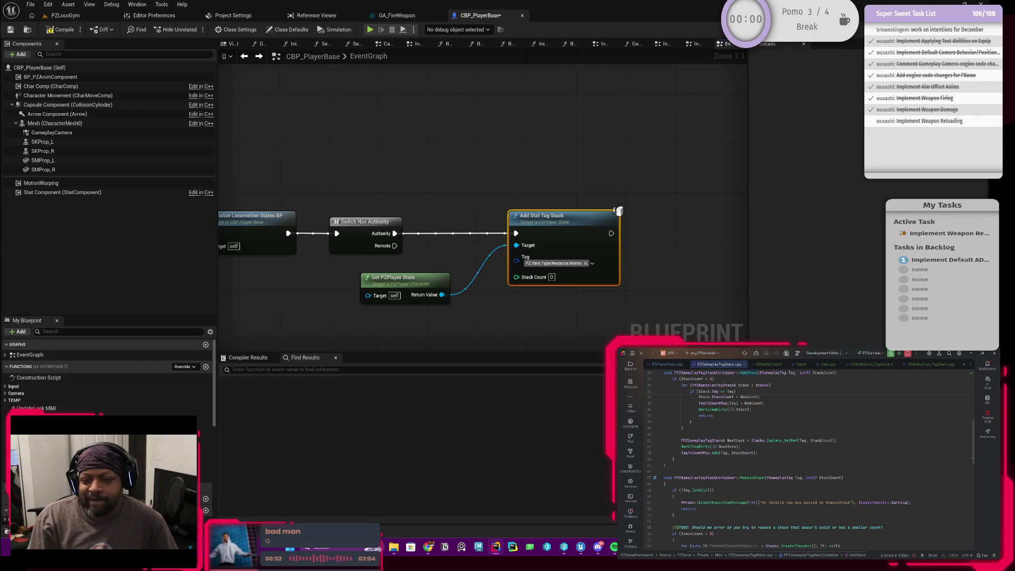
pyautogui.scroll(5, 787, 462)
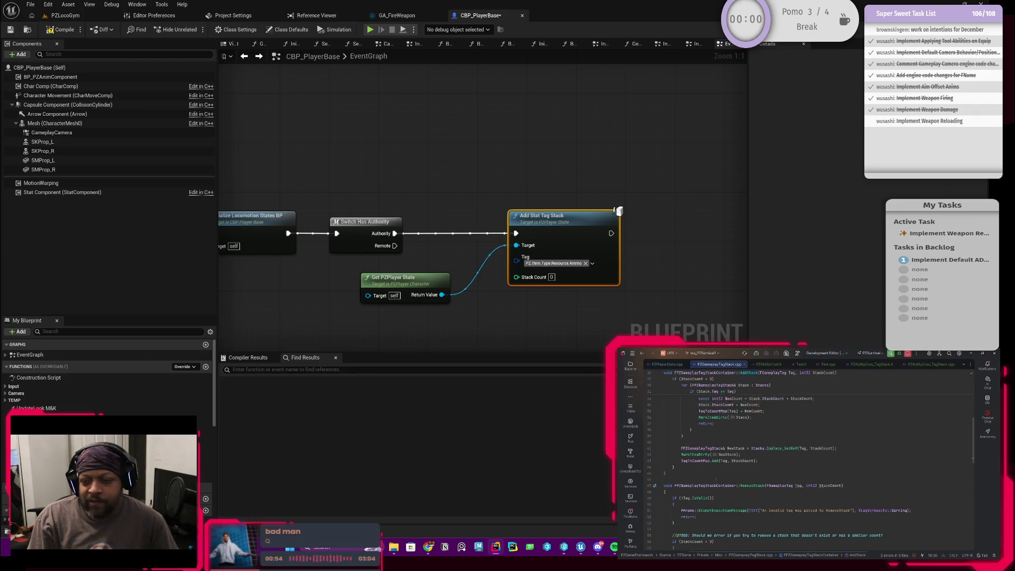
pyautogui.scroll(3, 808, 460)
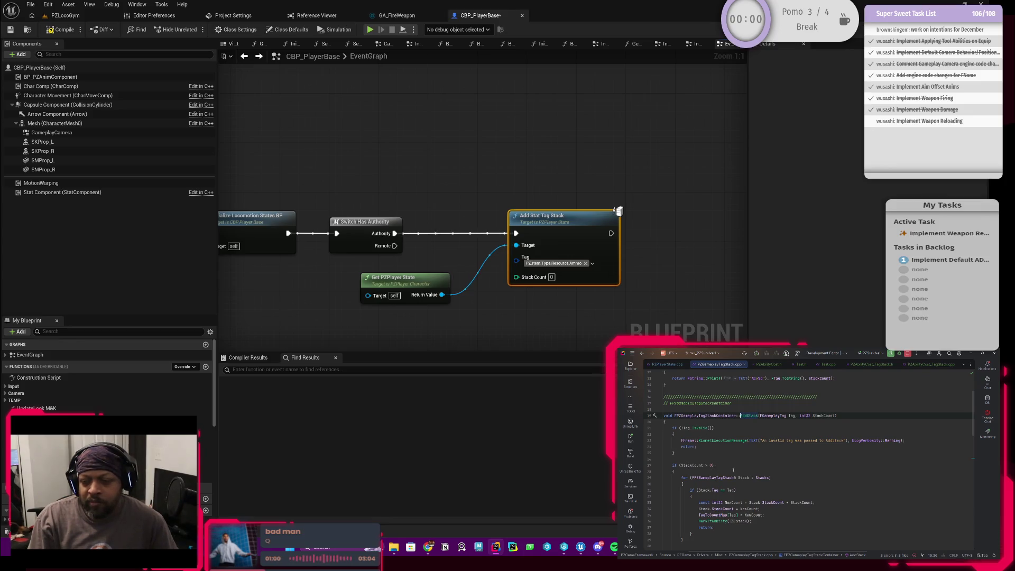
pyautogui.keyDown('ctrl'); pyautogui.click(748, 416); pyautogui.keyUp('ctrl')
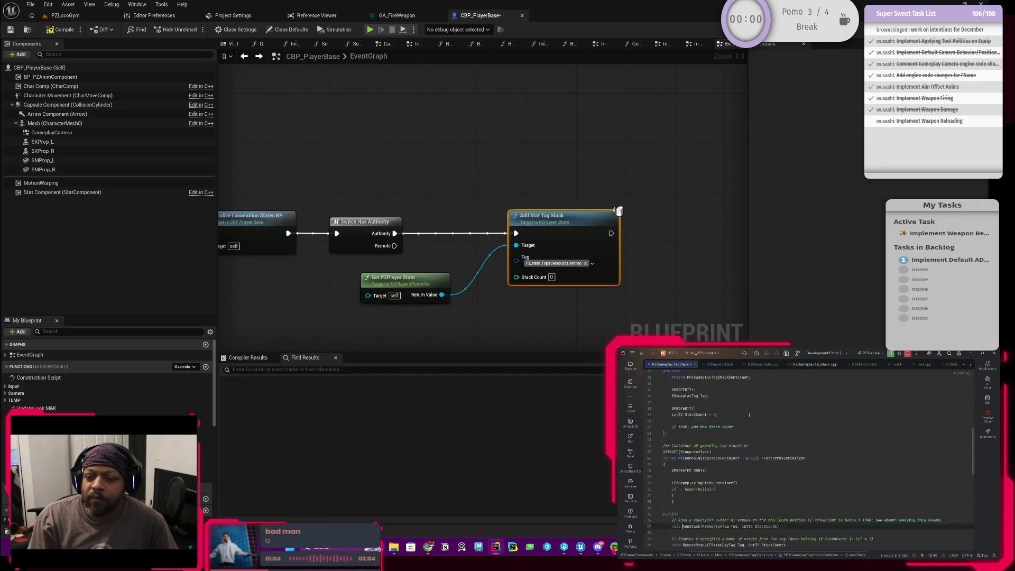
# Step: Insert a blank line after the RemoveStack declaration in the header
pyautogui.scroll(4, 692, 491)
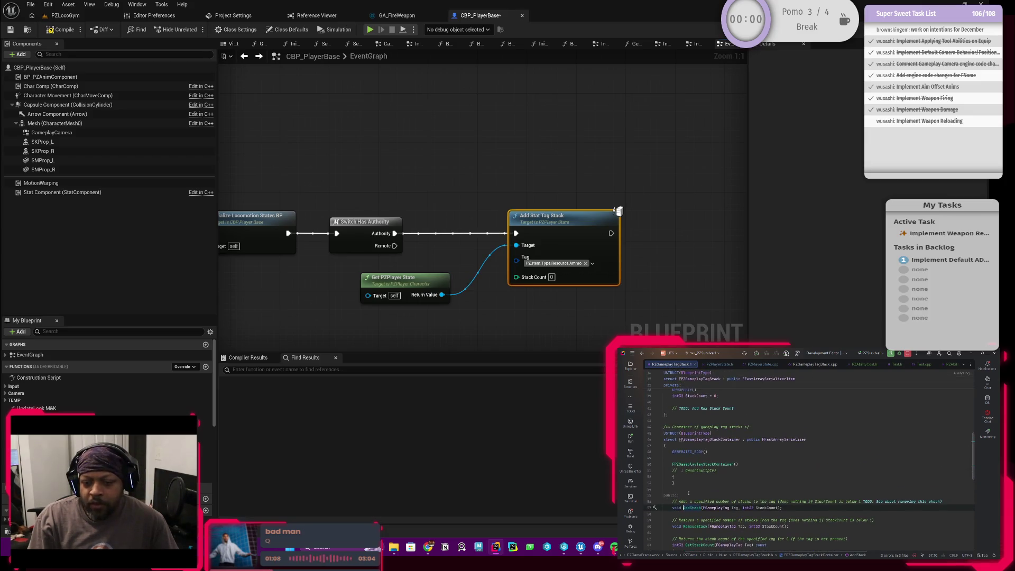
pyautogui.scroll(-1, 688, 493)
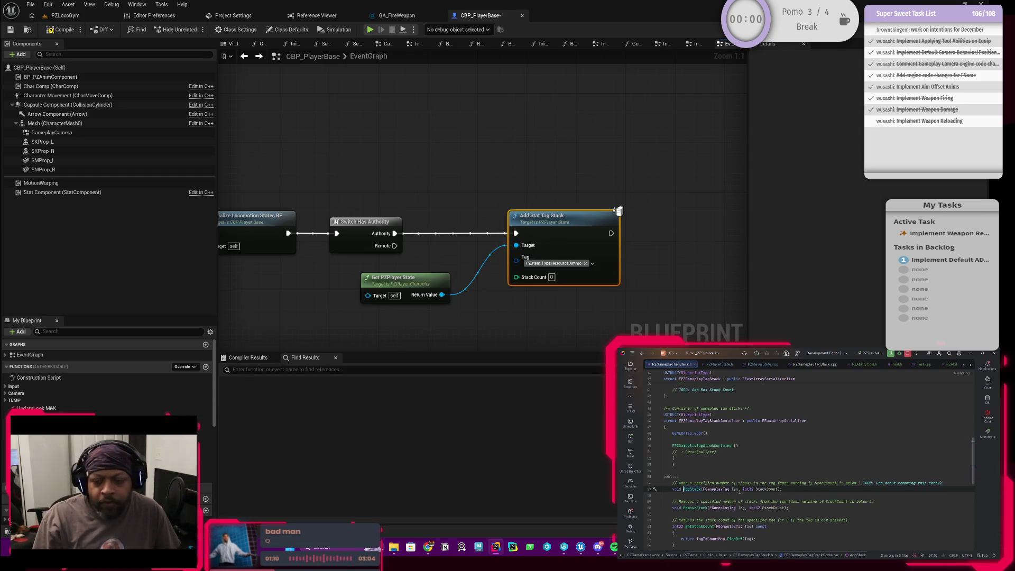
pyautogui.scroll(-1, 757, 493)
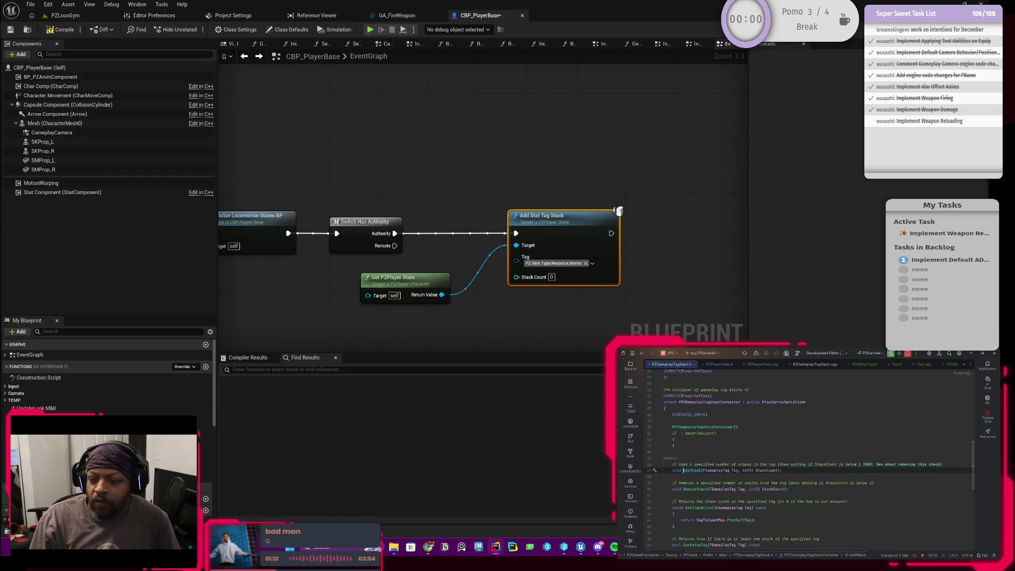
pyautogui.scroll(-1, 778, 493)
pyautogui.click(799, 471)
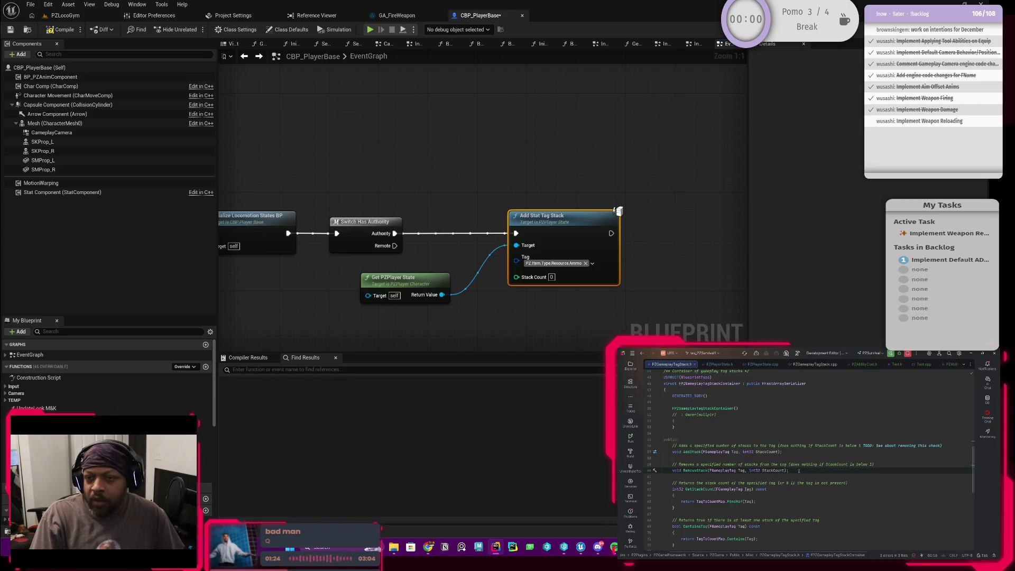
pyautogui.click(798, 471)
pyautogui.press('Return')
pyautogui.press('Return')
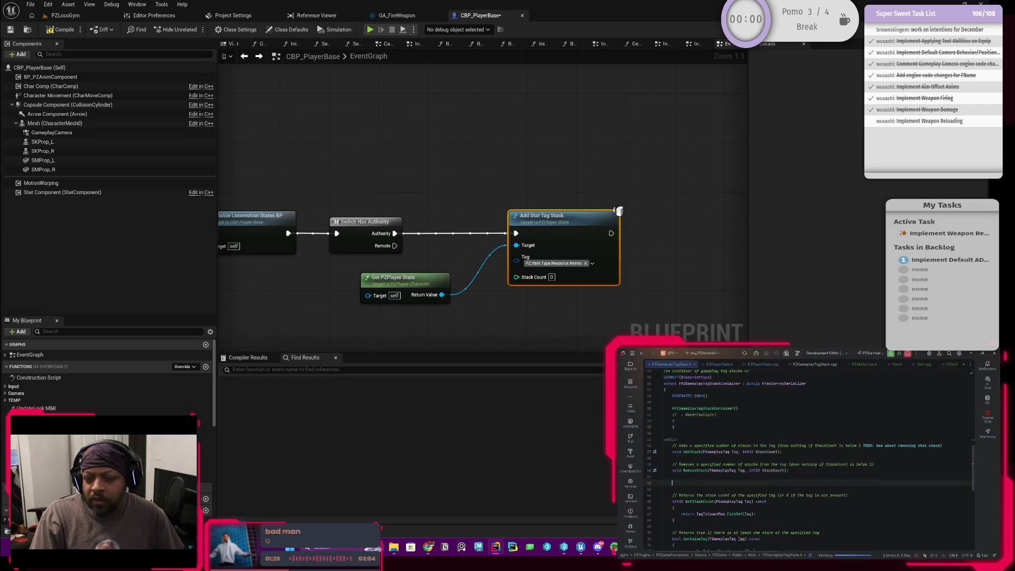
# Step: Declare void SetStacksInfinite(FGameplayTag Tag) after RemoveStack, accepting the completion
pyautogui.write('void Set')
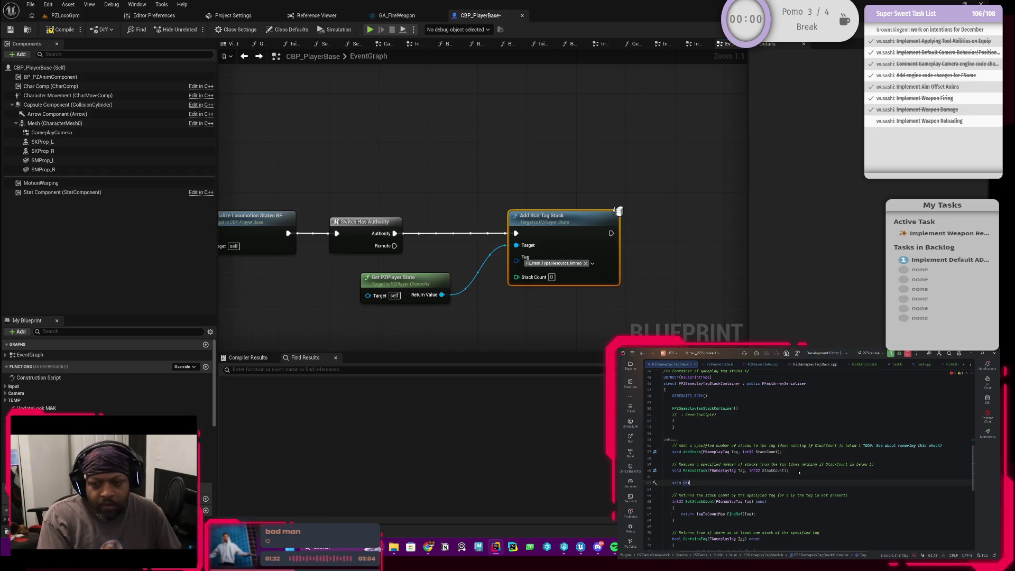
pyautogui.write('Stacks')
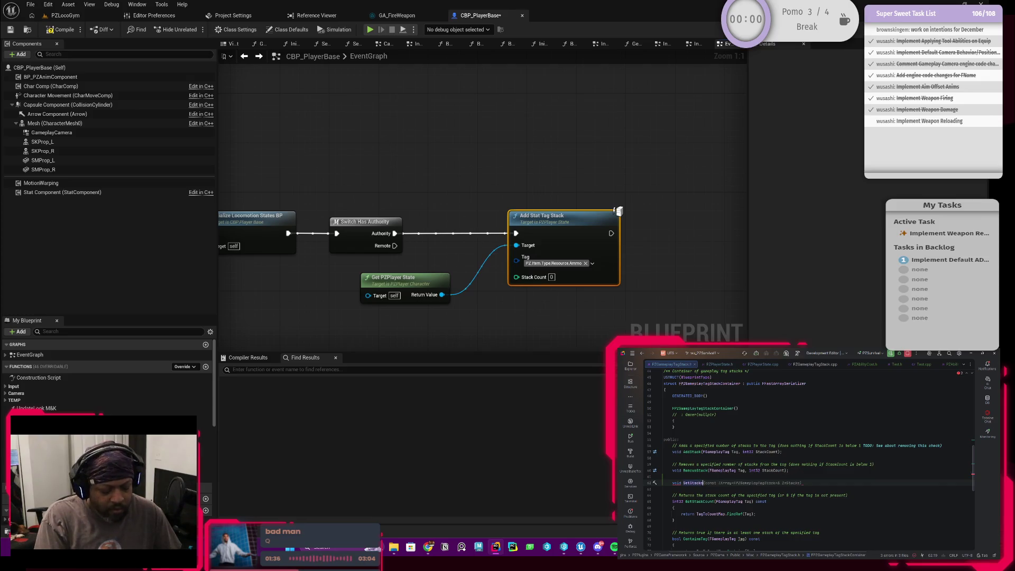
pyautogui.write('Infinite')
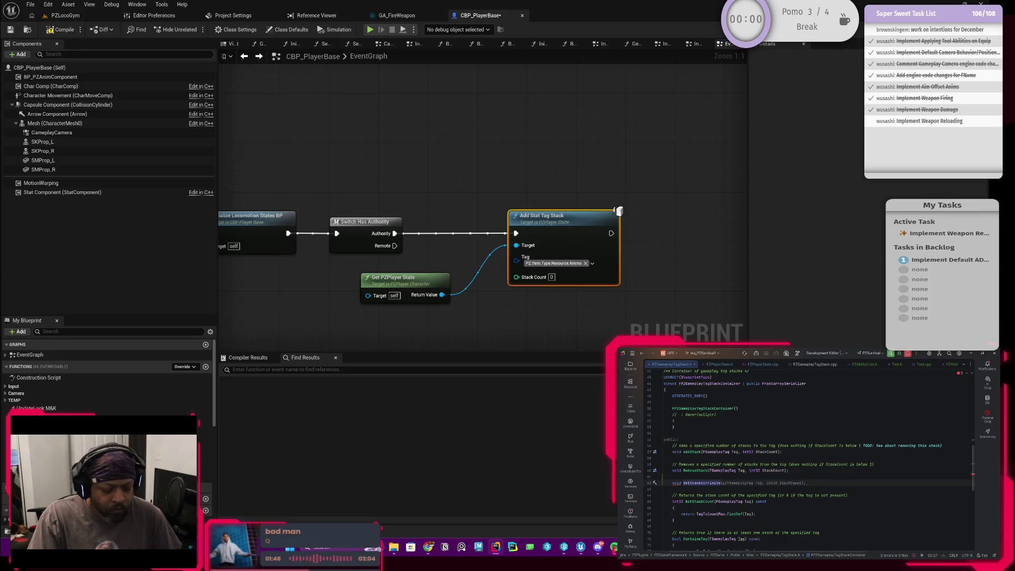
pyautogui.write('(')
pyautogui.press('Tab')
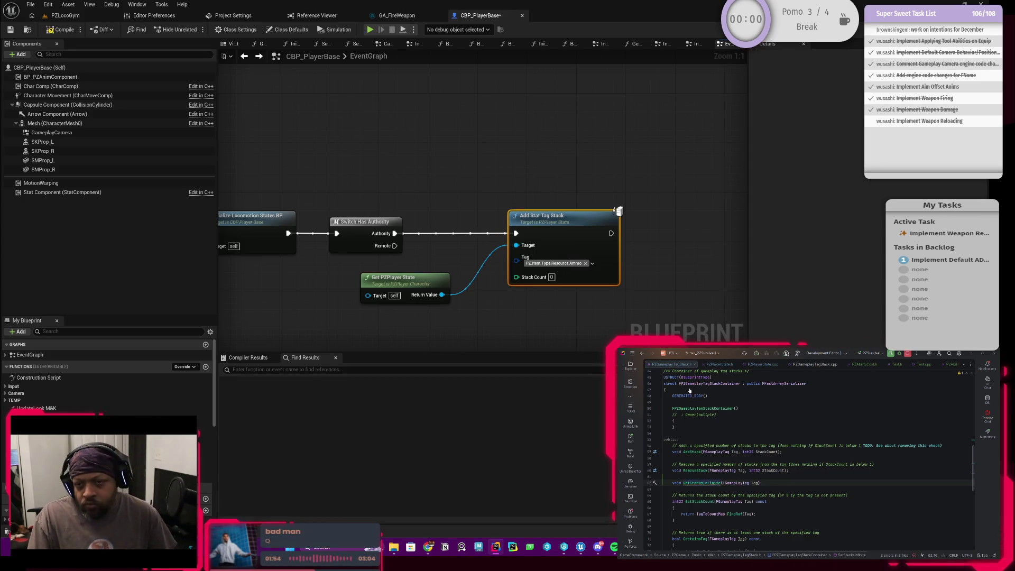
# Step: Generate an empty SetStacksInfinite definition in PZGameplayTagStack.cpp, then return to the header declaration
pyautogui.hotkey('alt', 'Return')
pyautogui.press('Return')
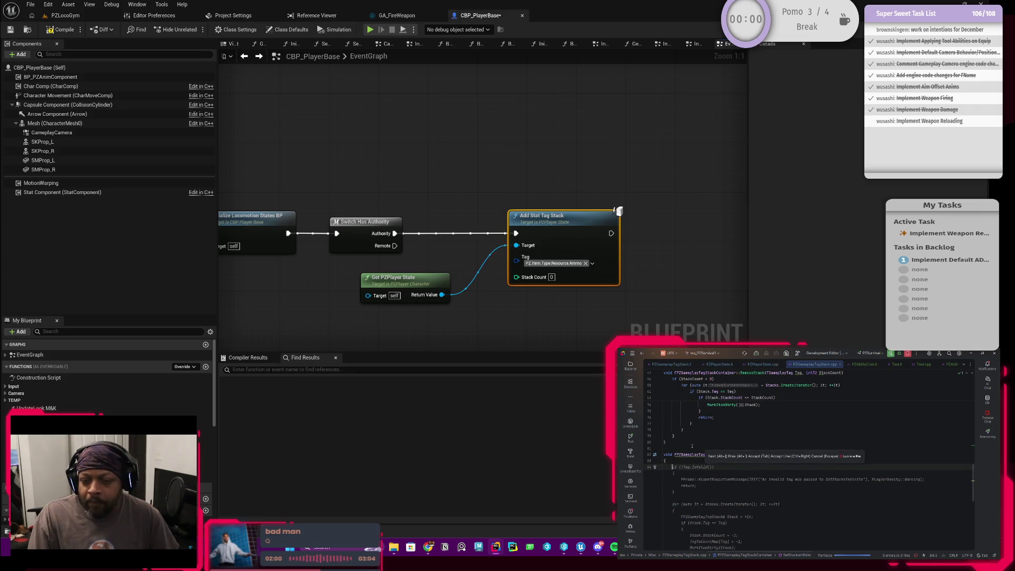
pyautogui.press('Escape')
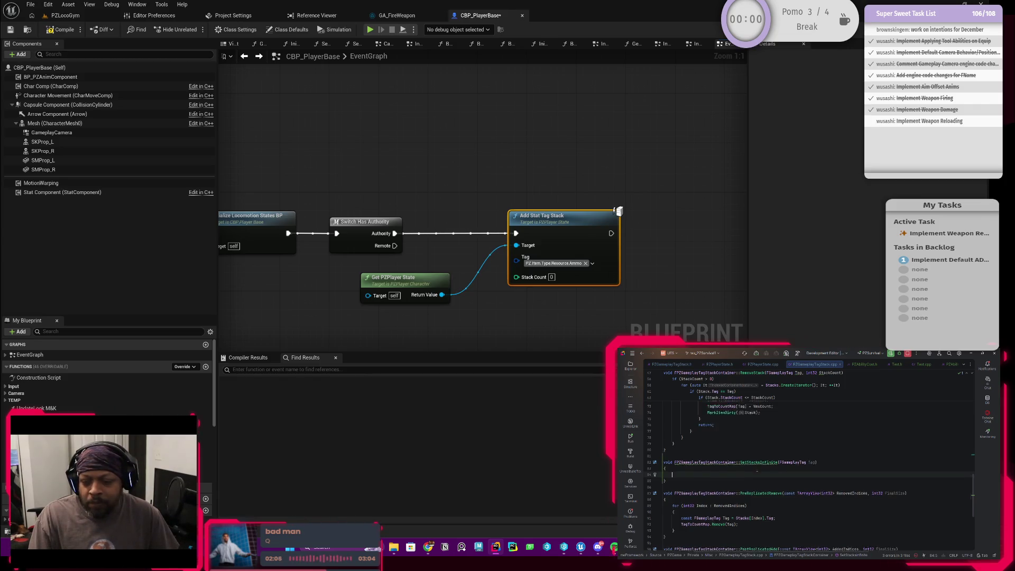
pyautogui.scroll(-1, 728, 472)
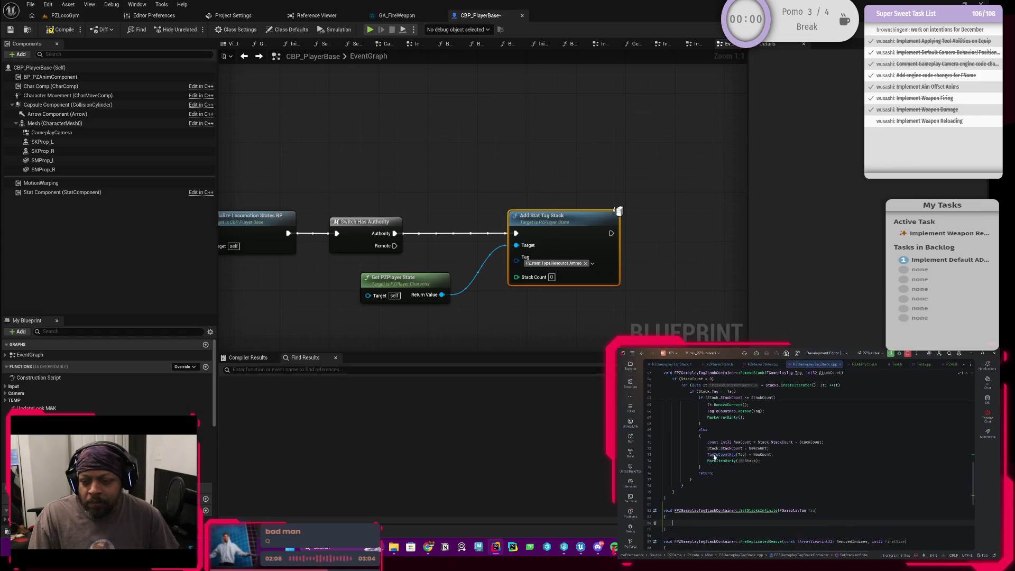
pyautogui.scroll(5, 720, 448)
pyautogui.scroll(3, 722, 471)
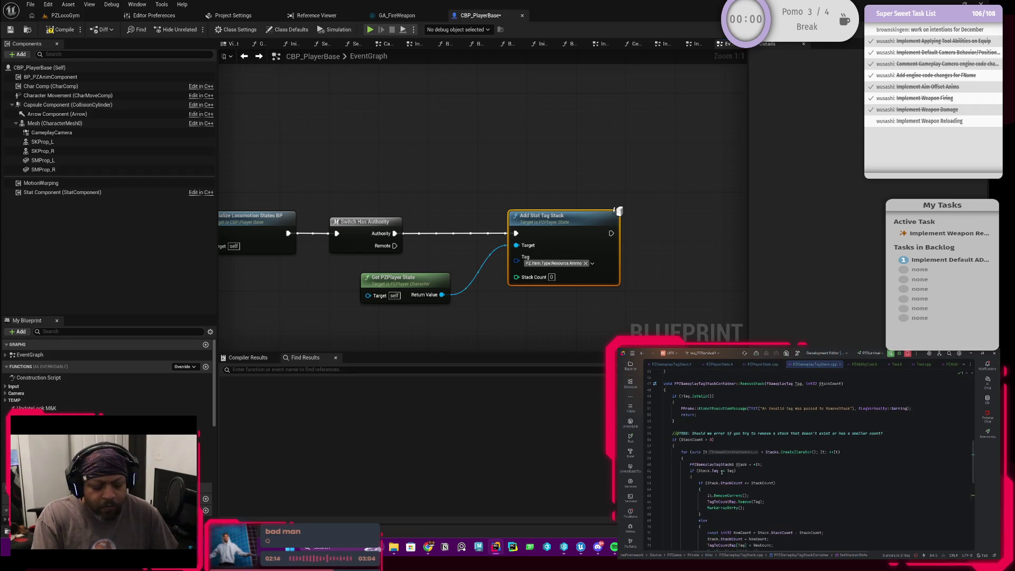
pyautogui.hotkey('ctrl', 'alt', 'Home')
pyautogui.scroll(-5, 702, 489)
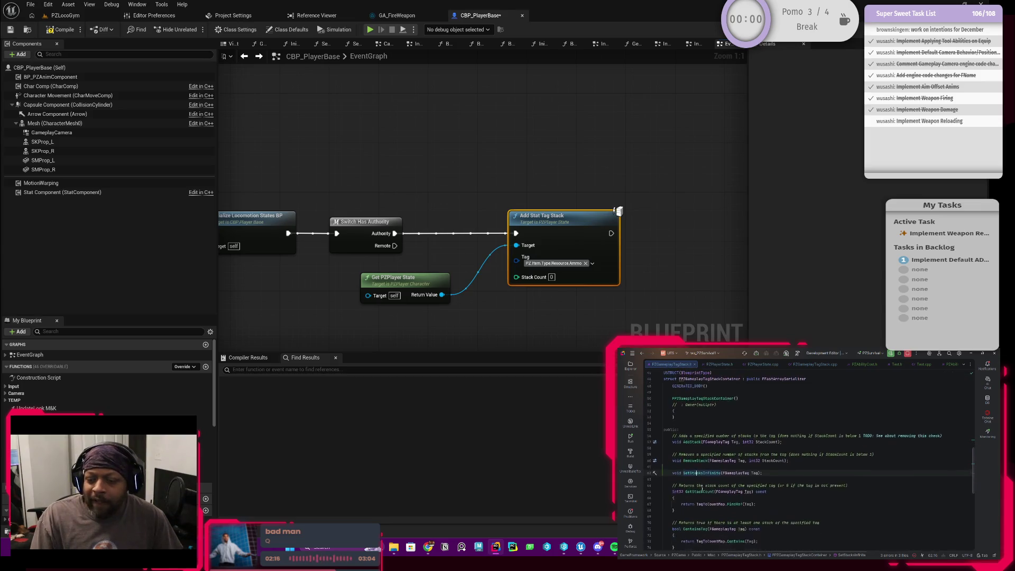
# Step: Switch from PZGameplayTagStack.h to PZGameplayTagStack.cpp, showing RemoveStack and the empty SetStacksInfinite body
pyautogui.scroll(-7, 702, 489)
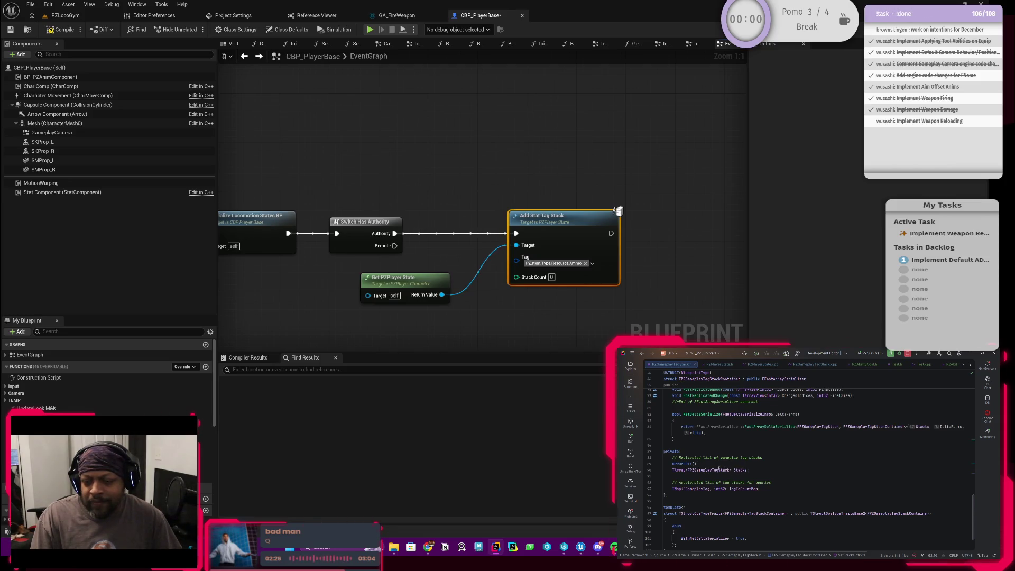
pyautogui.scroll(1, 813, 468)
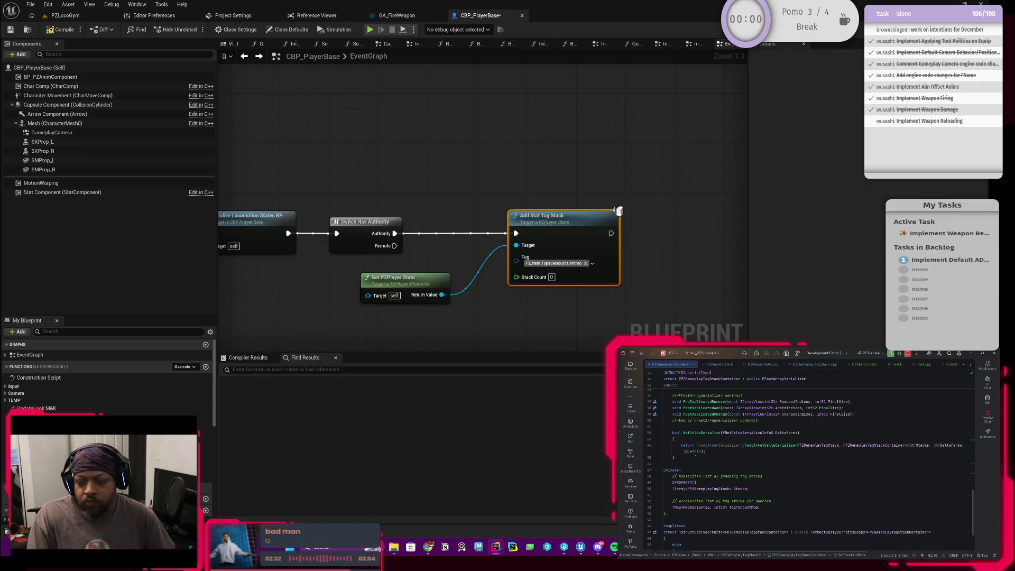
pyautogui.scroll(2, 813, 468)
pyautogui.scroll(-2, 709, 475)
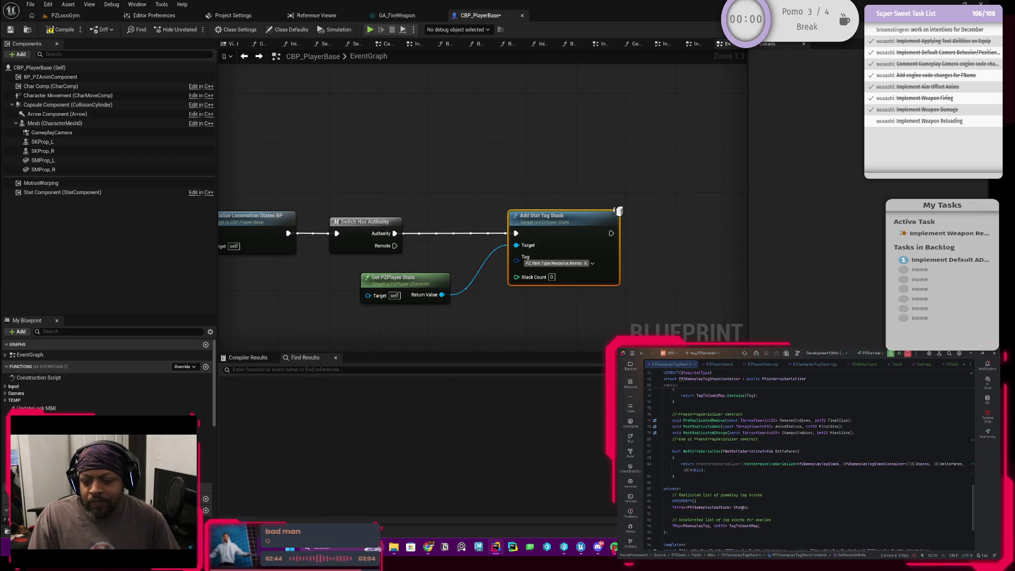
pyautogui.scroll(-2, 814, 465)
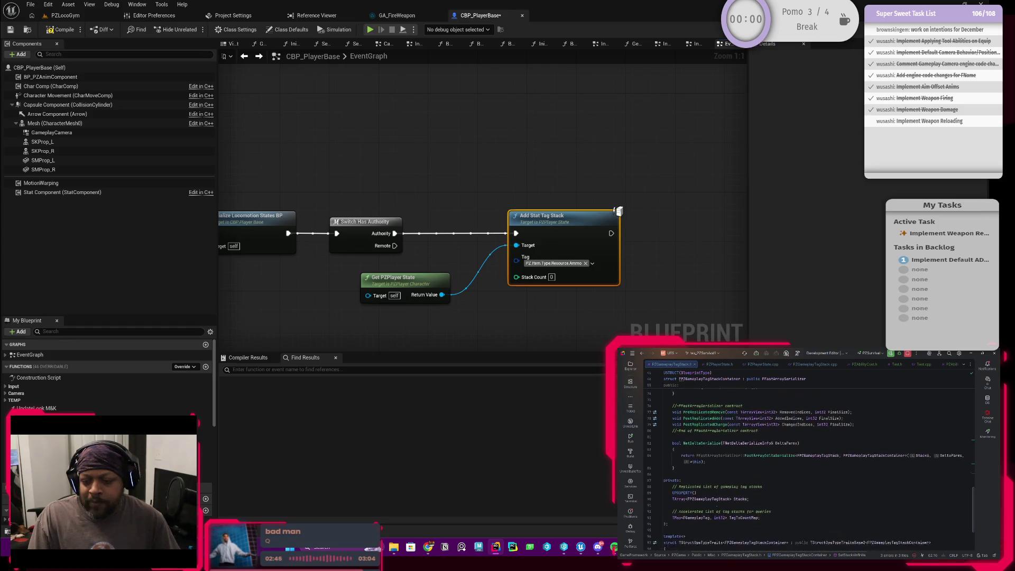
pyautogui.scroll(3, 717, 503)
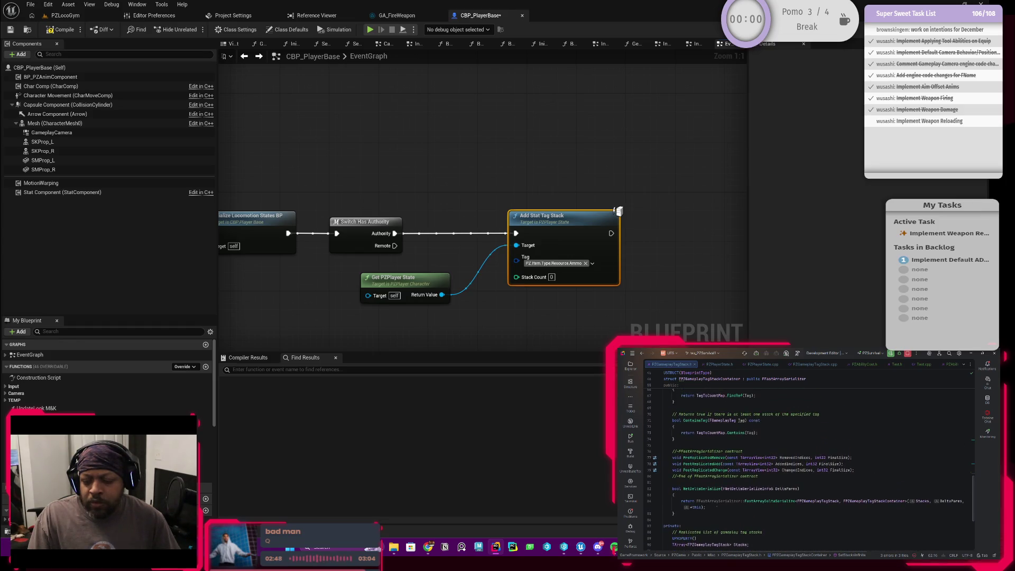
pyautogui.hotkey('ctrl', 'k')
pyautogui.hotkey('ctrl', 'o')
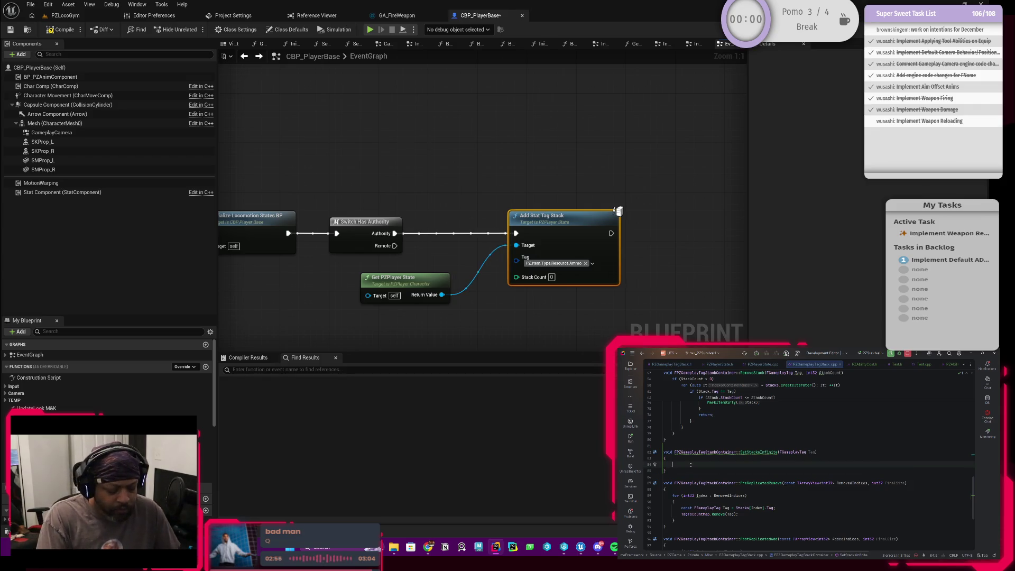
# Step: Start the SetStacksInfinite body with a partial Stacks.Add( call
pyautogui.write('Stacks.')
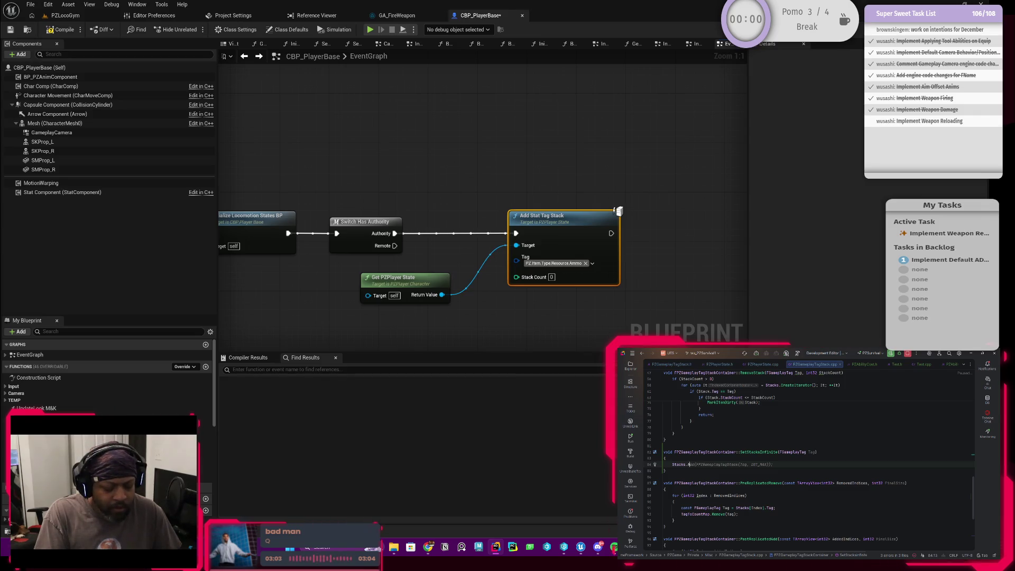
pyautogui.write('Add')
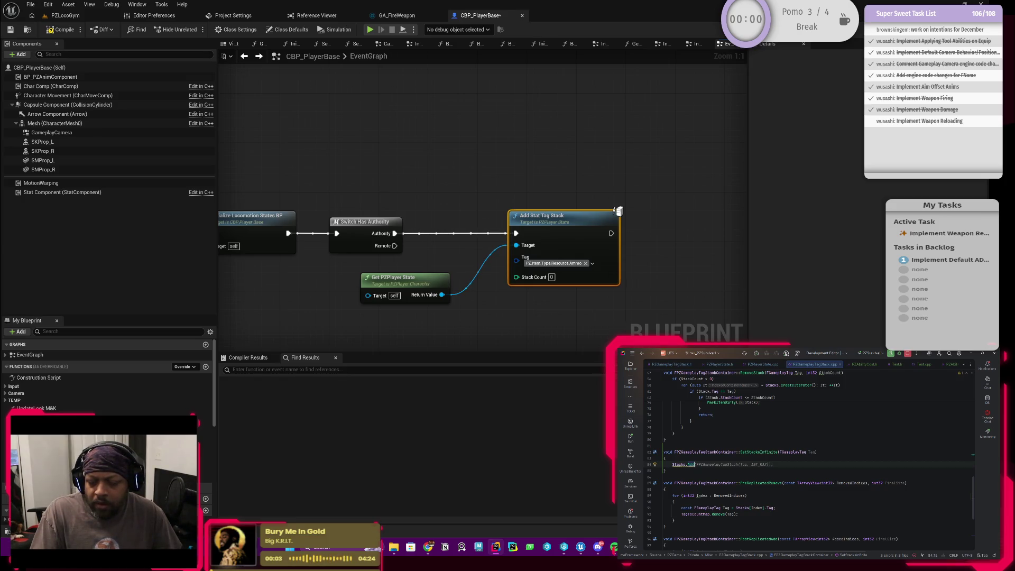
pyautogui.write('(')
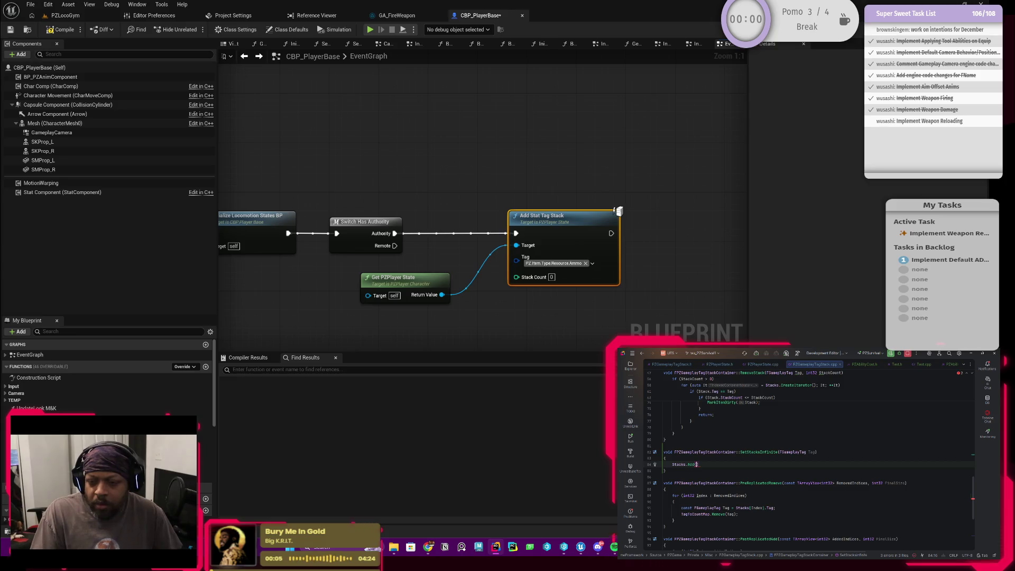
pyautogui.scroll(2, 710, 453)
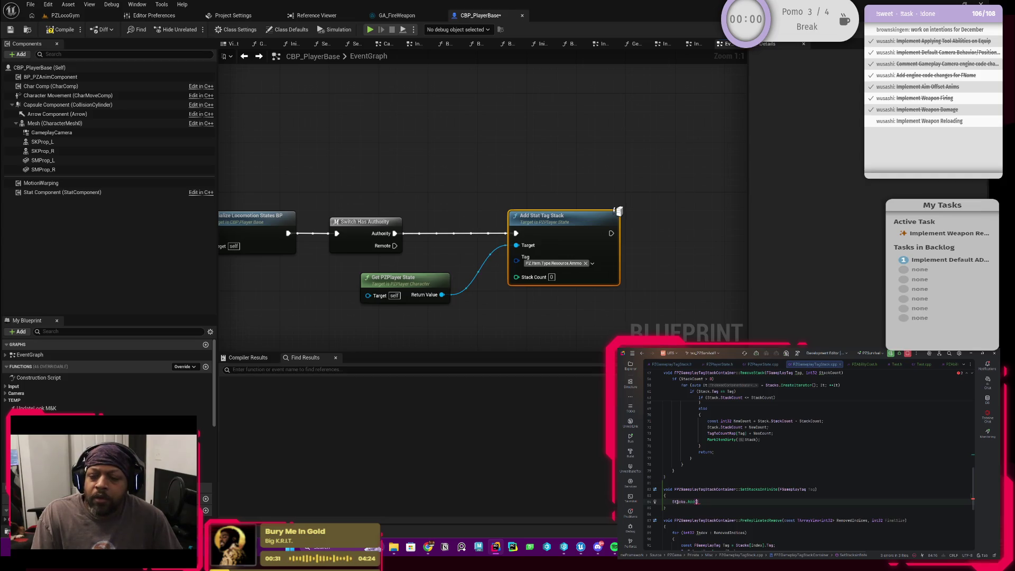
# Step: Review the declarations in PZGameplayTagStack.h, then go to AddStack's definition in the .cpp
pyautogui.keyDown('ctrl'); pyautogui.click(678, 501); pyautogui.keyUp('ctrl')
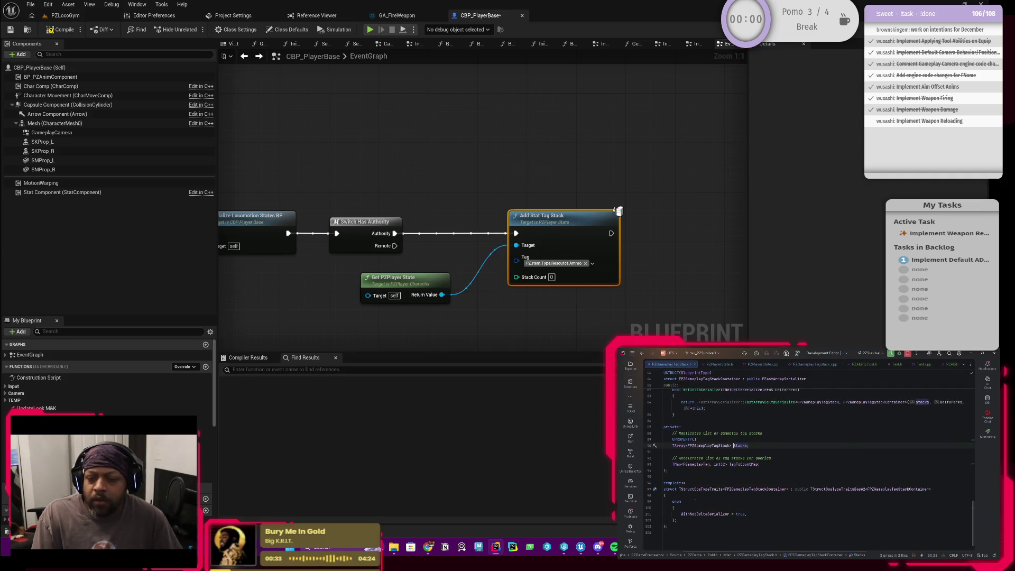
pyautogui.press('XF86AudioRaiseVolume')
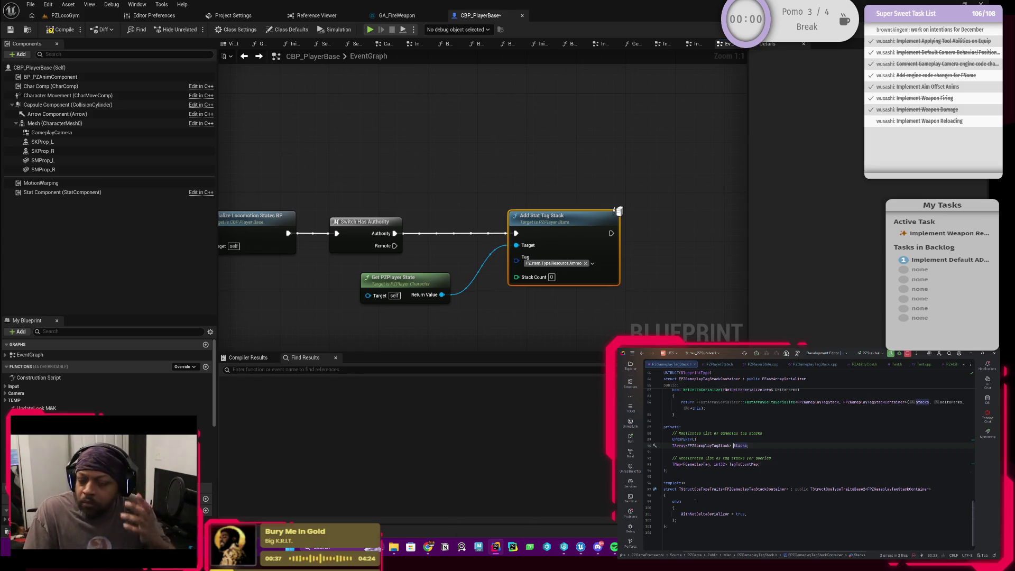
pyautogui.scroll(4, 709, 460)
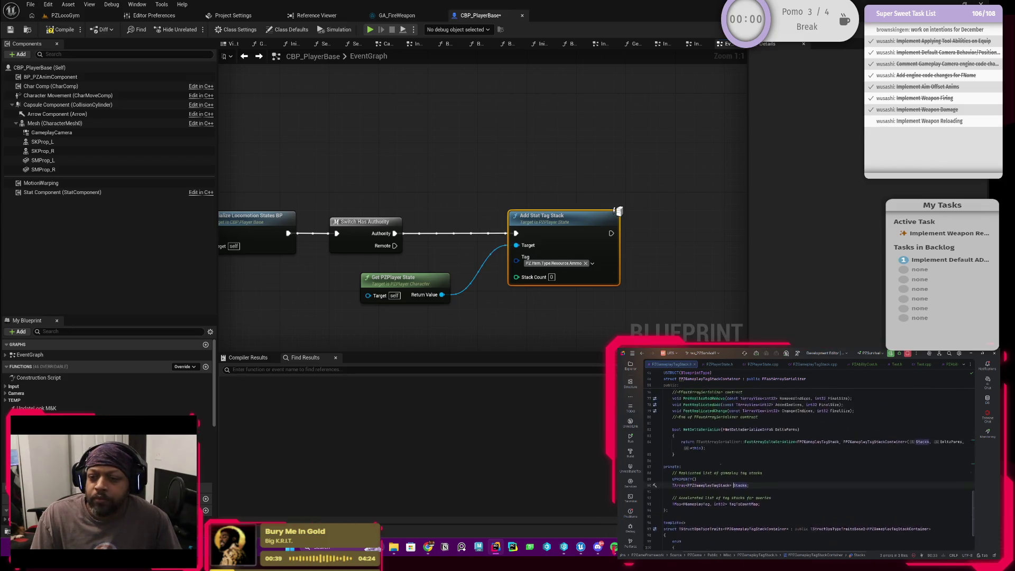
pyautogui.scroll(5, 716, 467)
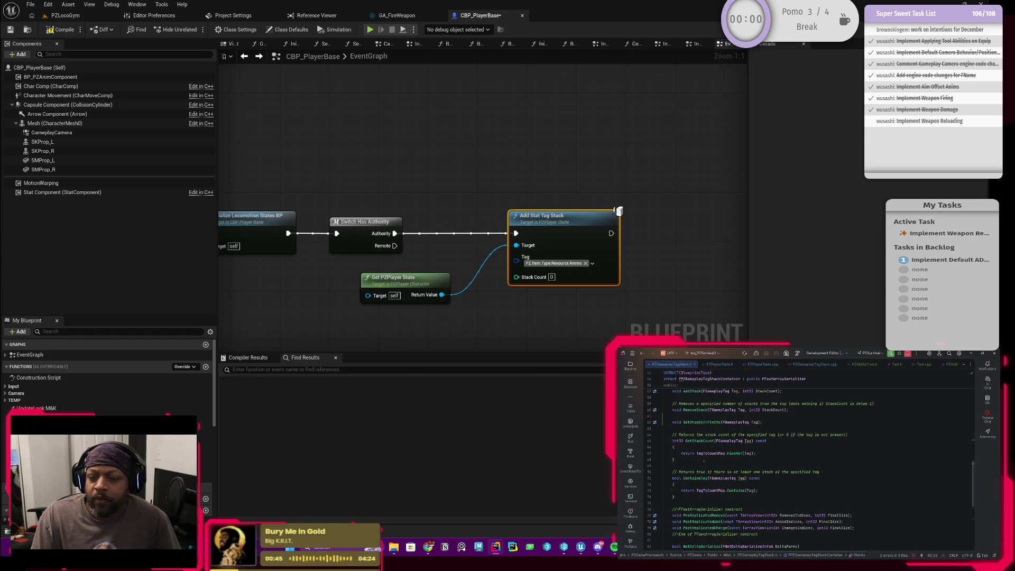
pyautogui.scroll(-2, 703, 461)
pyautogui.scroll(-5, 703, 461)
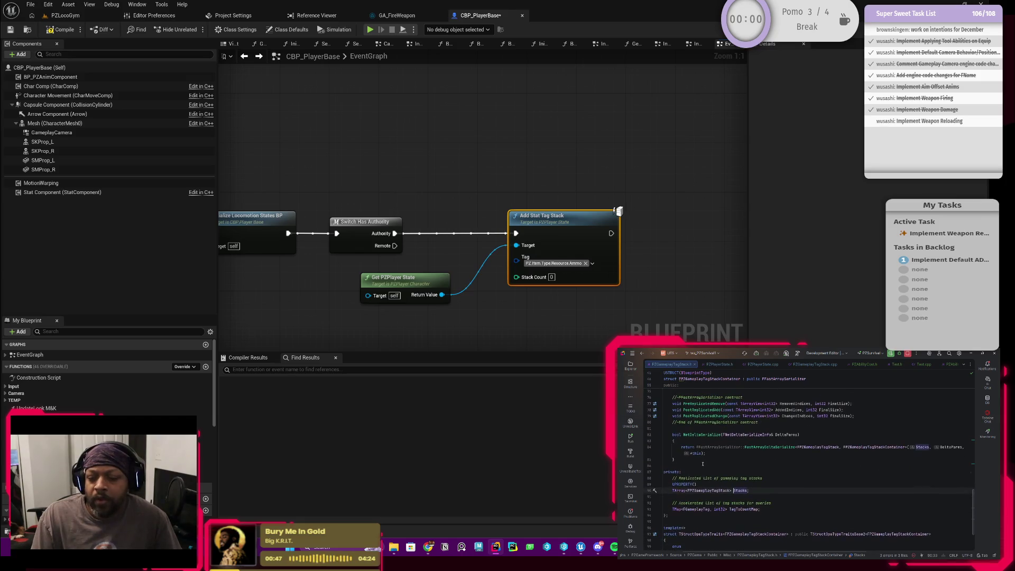
pyautogui.scroll(7, 703, 468)
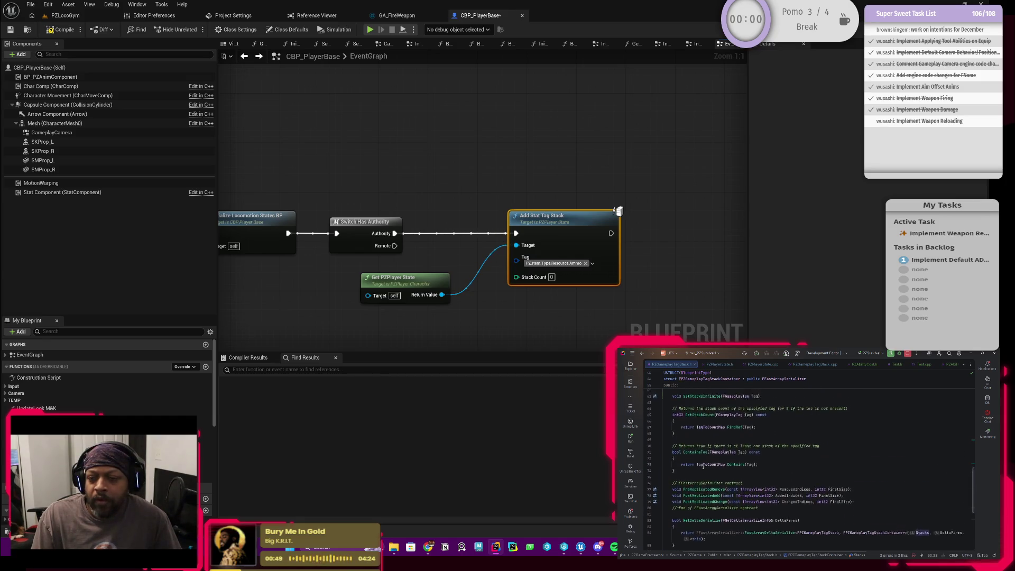
pyautogui.scroll(2, 699, 472)
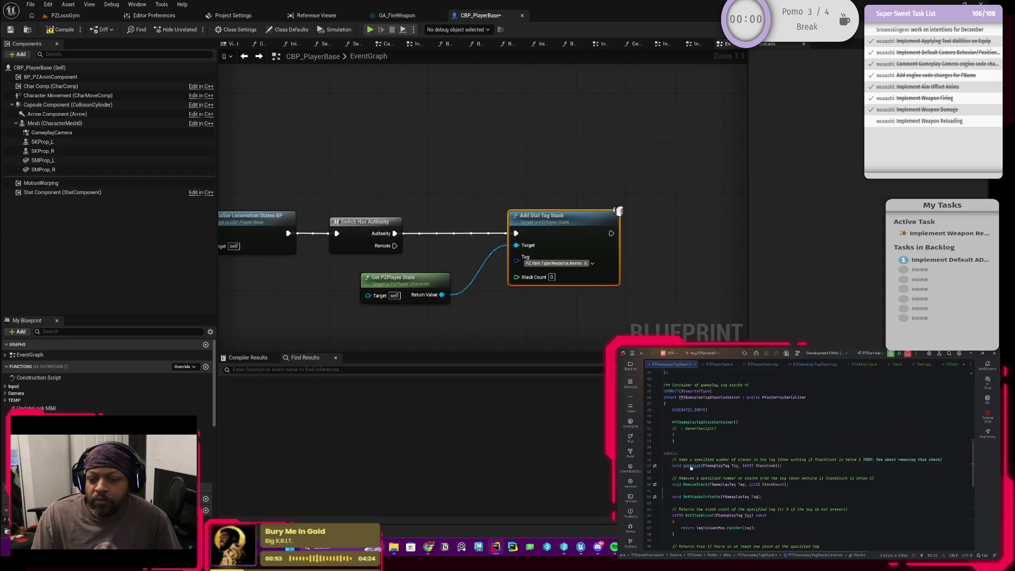
pyautogui.keyDown('ctrl'); pyautogui.click(692, 467); pyautogui.keyUp('ctrl')
pyautogui.scroll(-5, 721, 470)
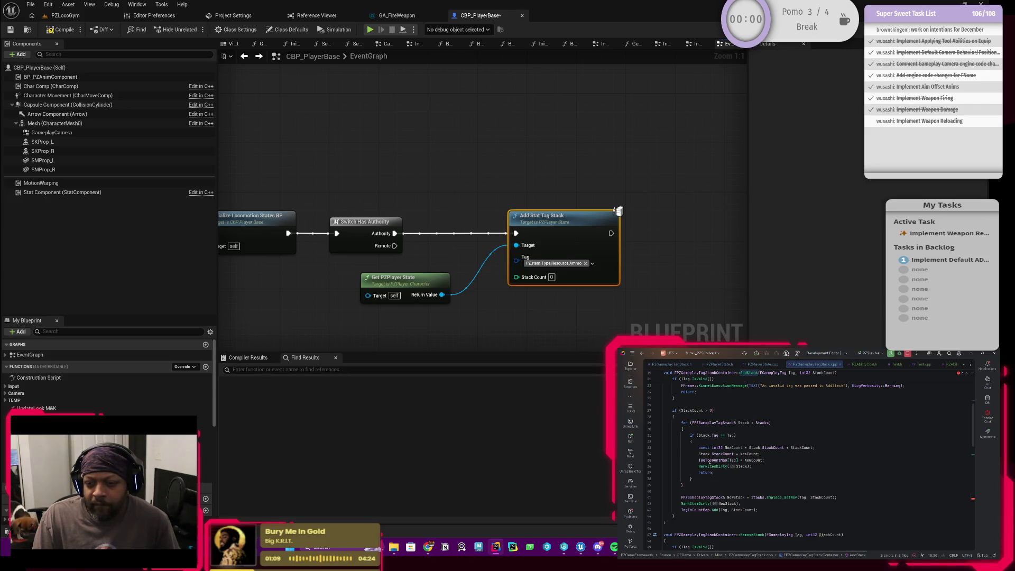
pyautogui.scroll(1, 709, 459)
pyautogui.scroll(1, 809, 463)
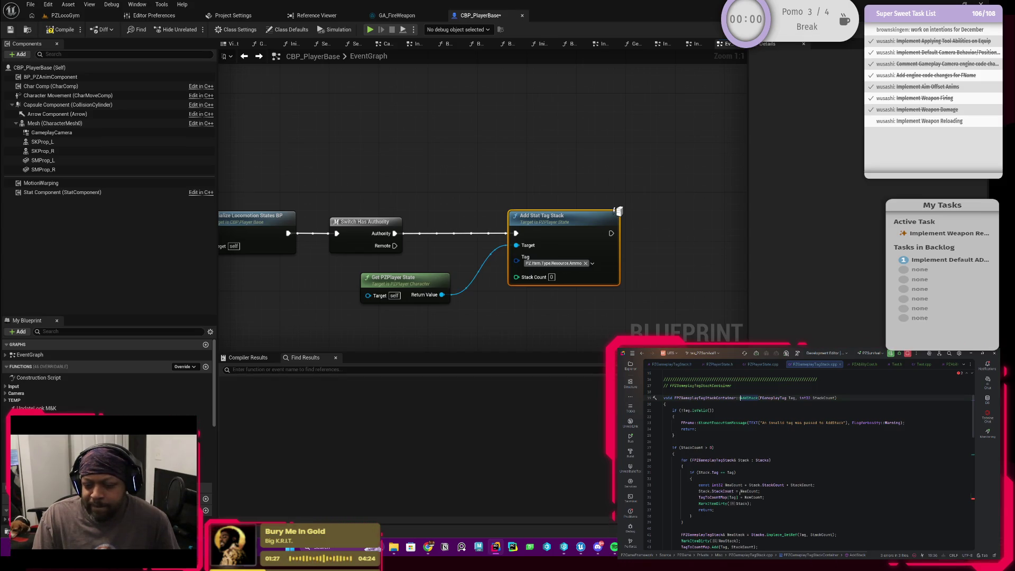
pyautogui.scroll(-2, 711, 459)
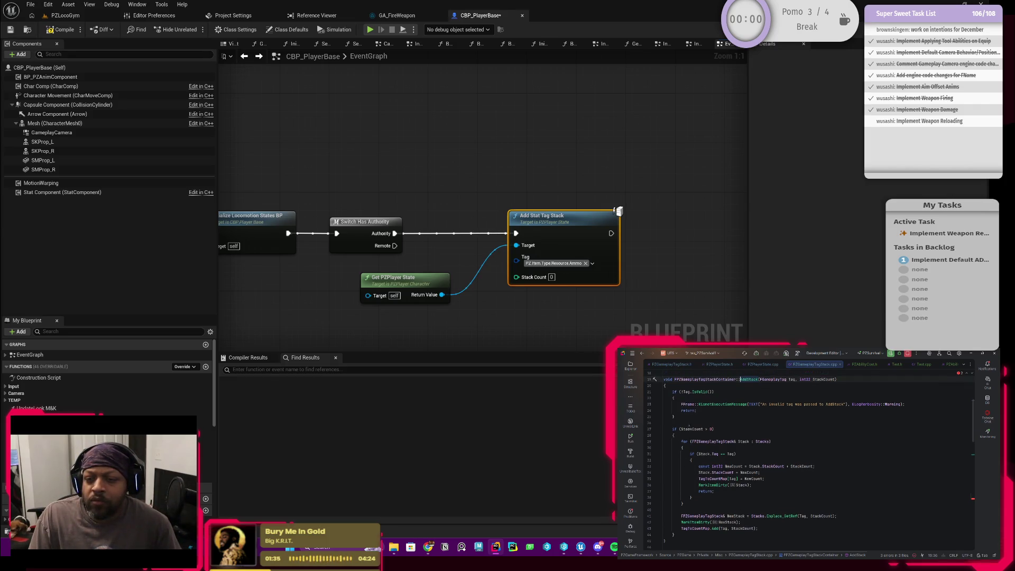
pyautogui.click(691, 429)
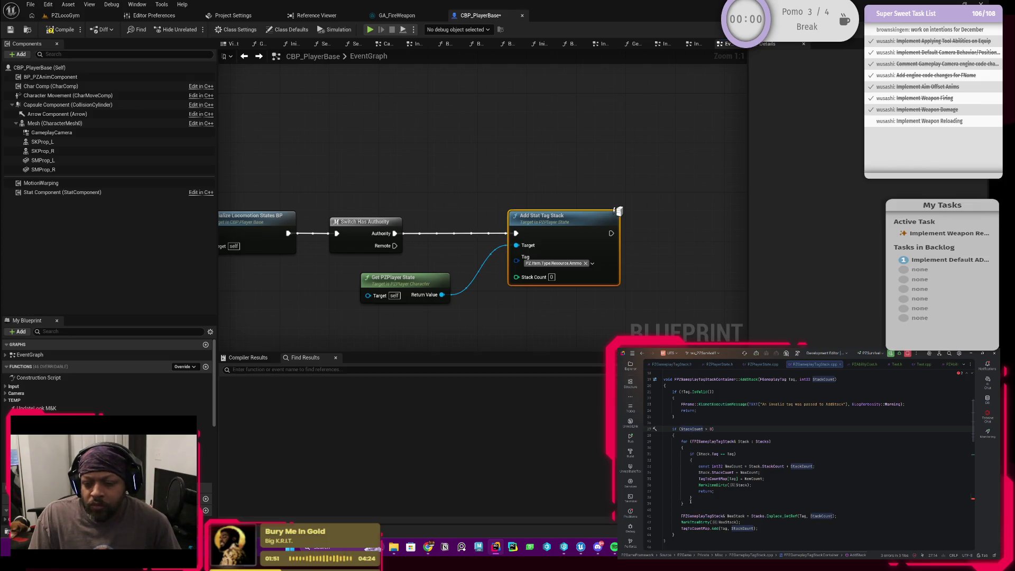
pyautogui.click(695, 522)
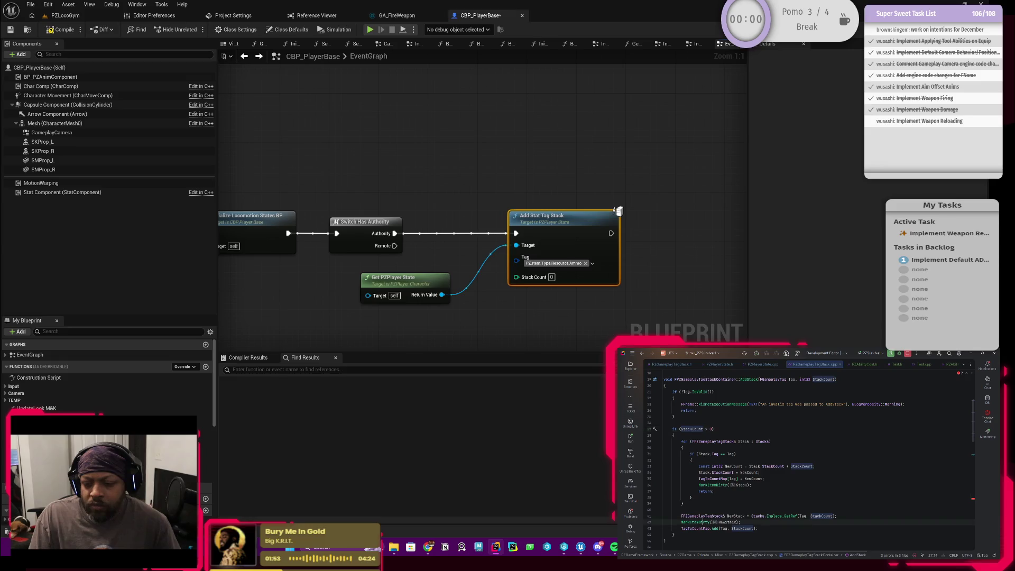
pyautogui.click(712, 516)
pyautogui.click(741, 516)
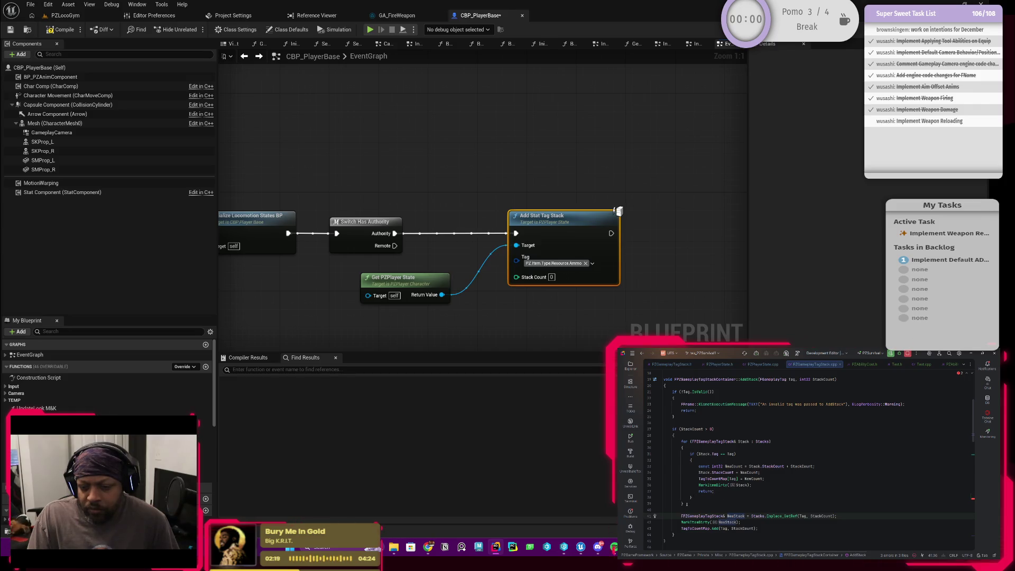
pyautogui.scroll(-1, 684, 507)
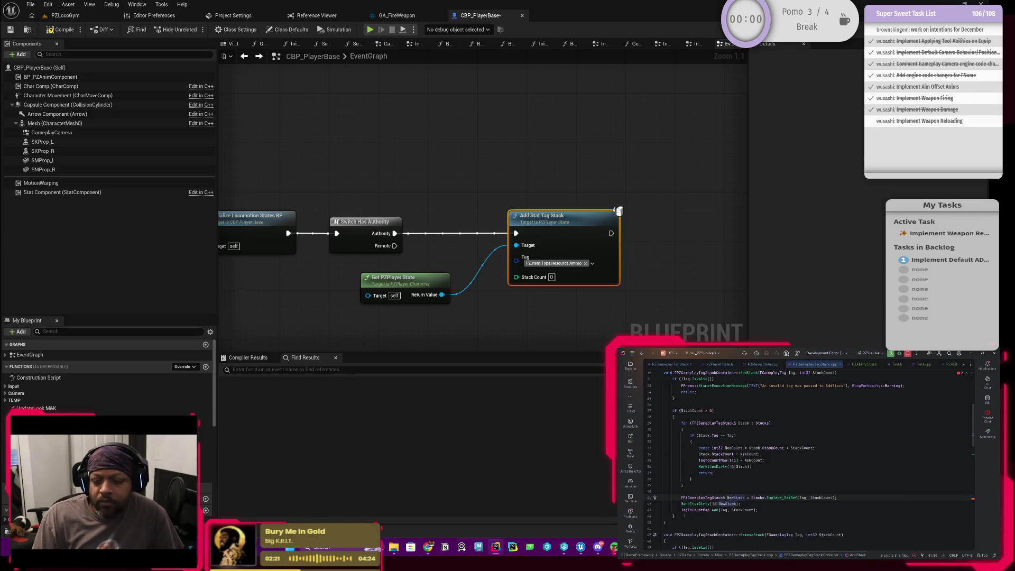
pyautogui.click(683, 515)
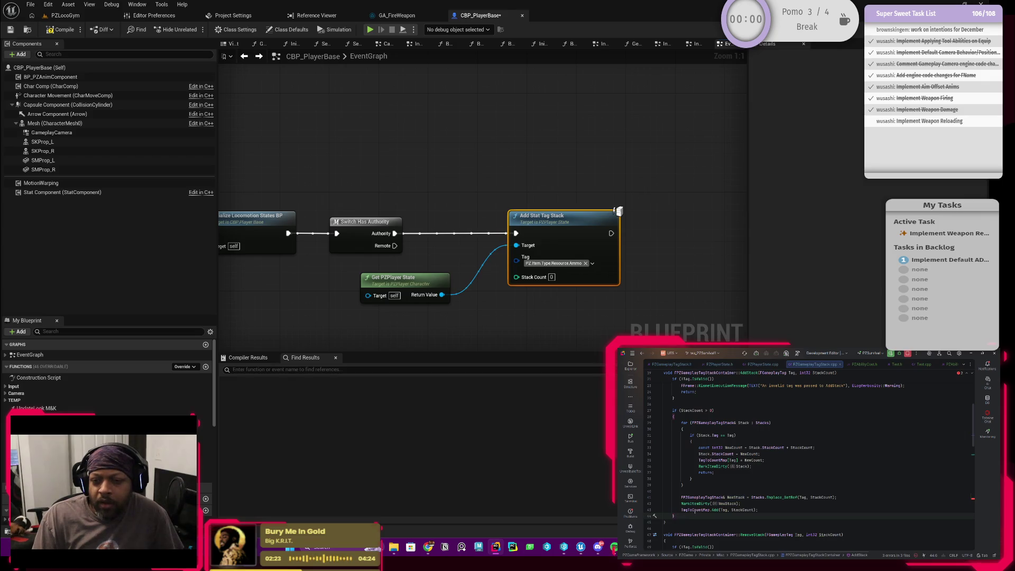
pyautogui.scroll(2, 726, 509)
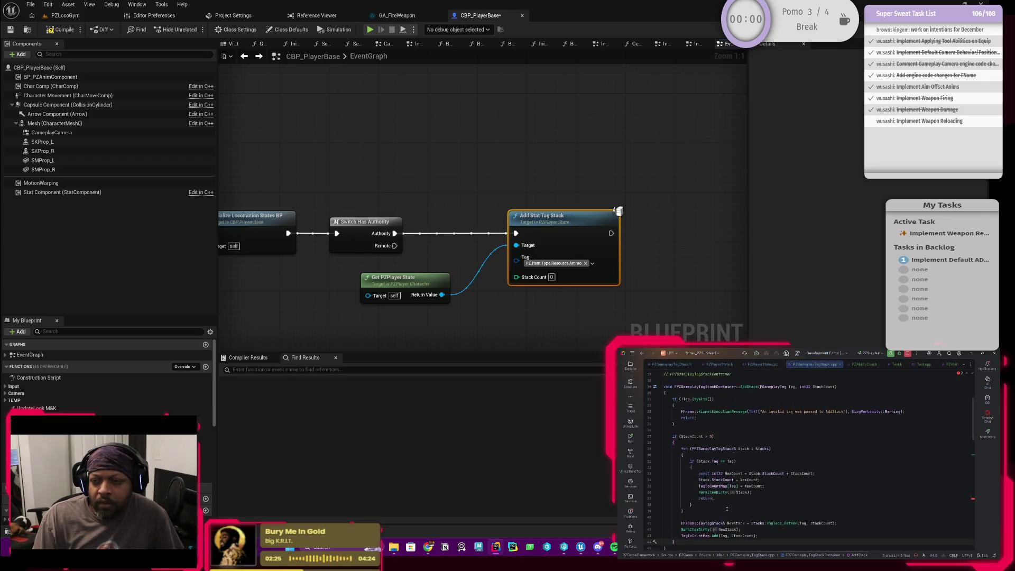
pyautogui.scroll(-2, 727, 509)
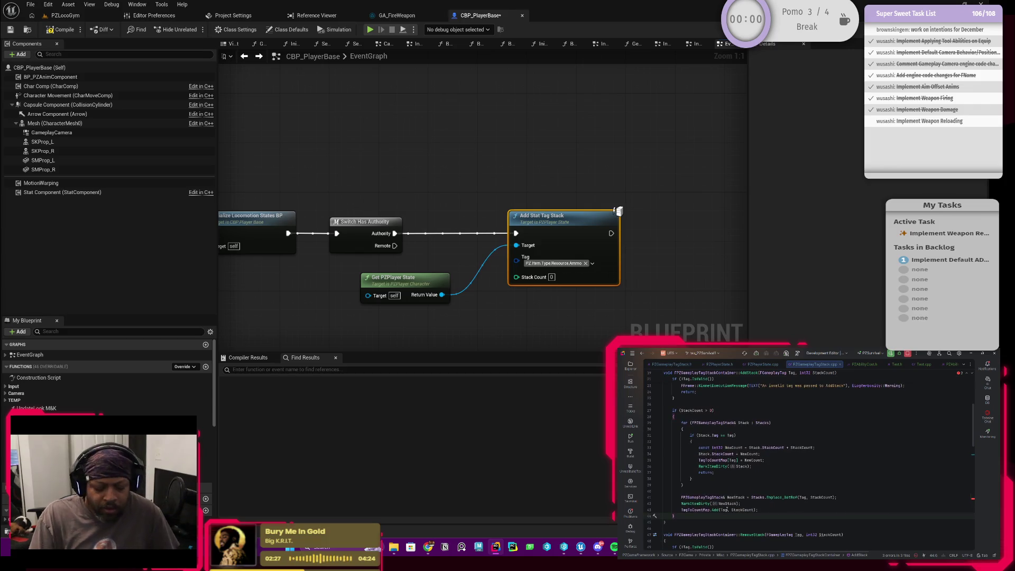
pyautogui.write('}')
pyautogui.press('Return')
pyautogui.press('Return')
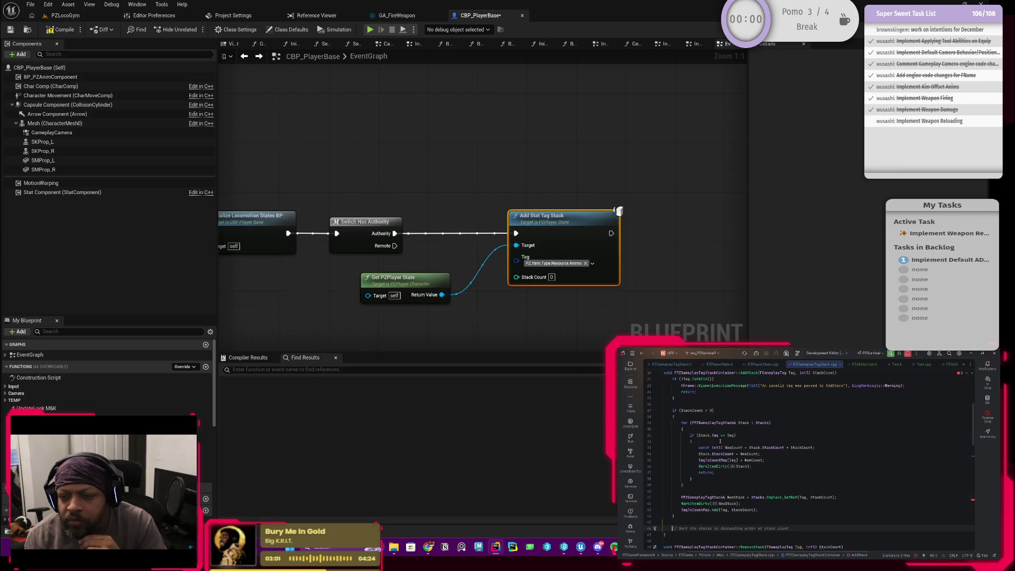
# Step: Copy the Stacks loop with its Stack.Tag == Tag check and paste it onto empty line 45
pyautogui.scroll(1, 766, 465)
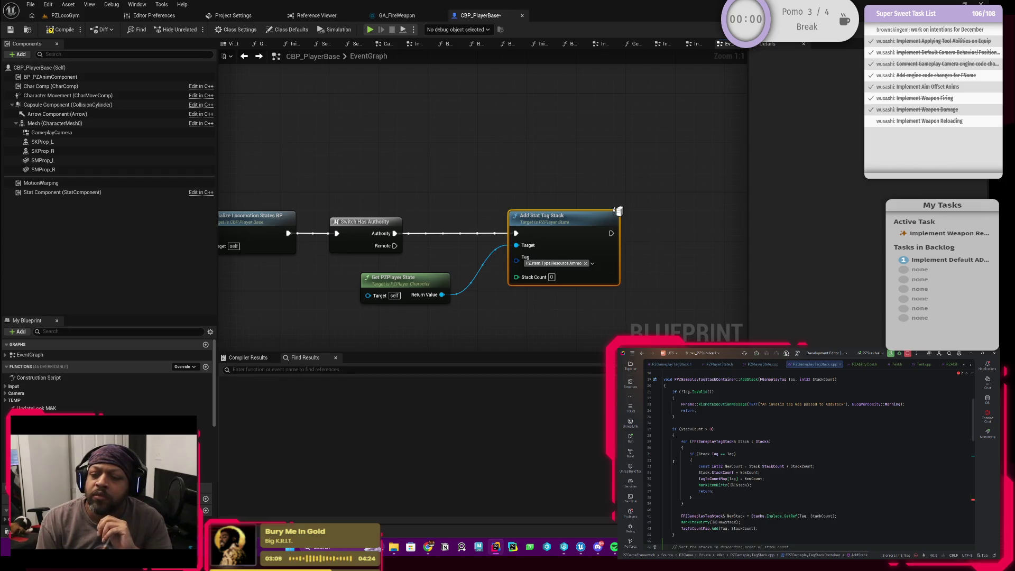
pyautogui.scroll(-1, 689, 470)
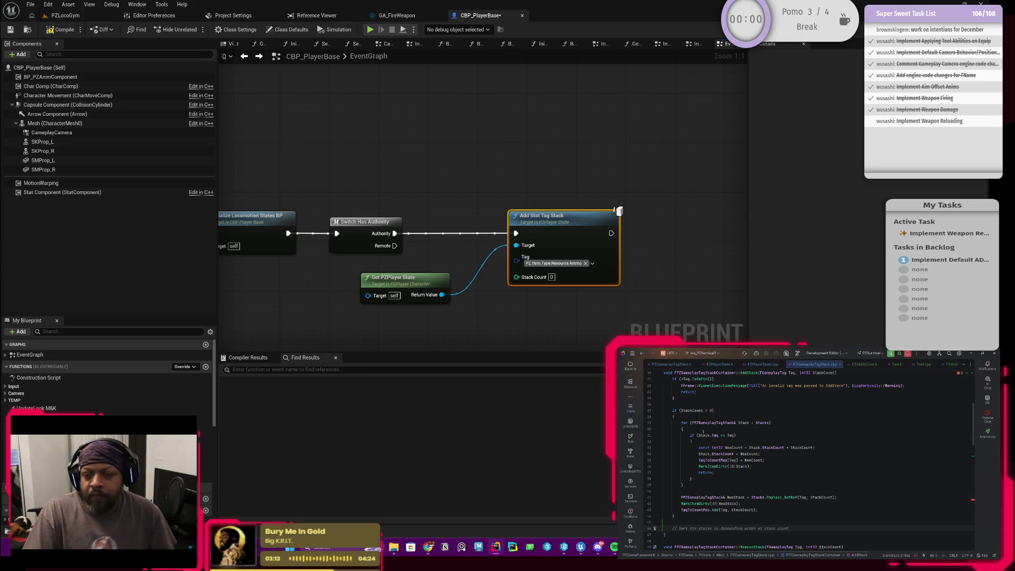
pyautogui.moveTo(746, 436); pyautogui.dragTo(680, 422)
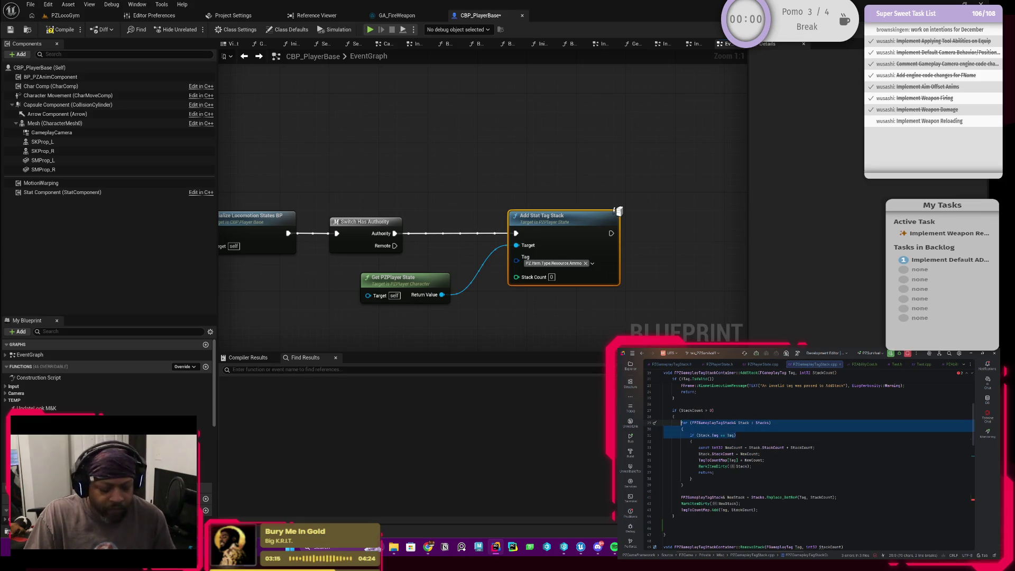
pyautogui.click(685, 523)
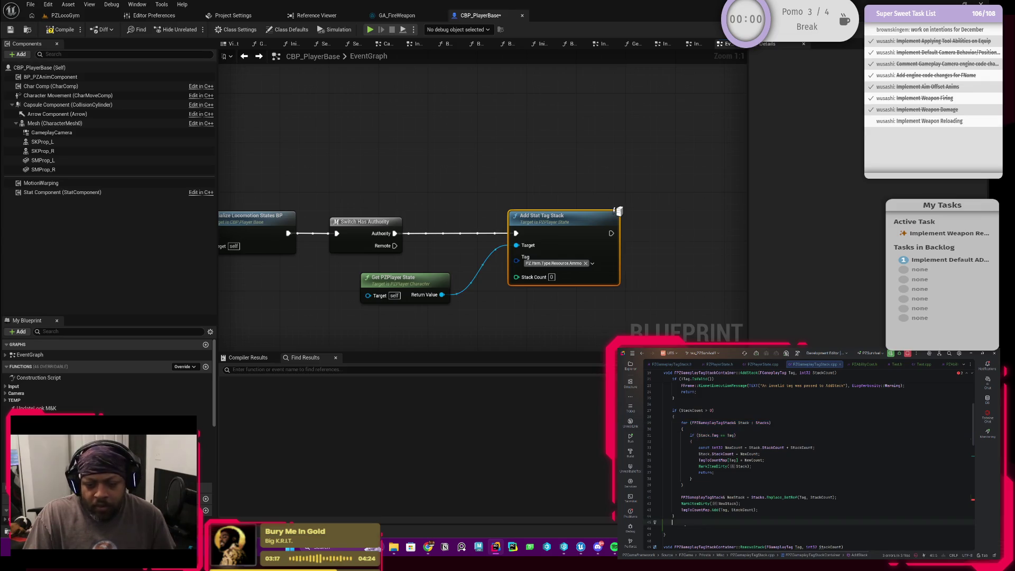
pyautogui.press('Return')
pyautogui.hotkey('ctrl', 'v')
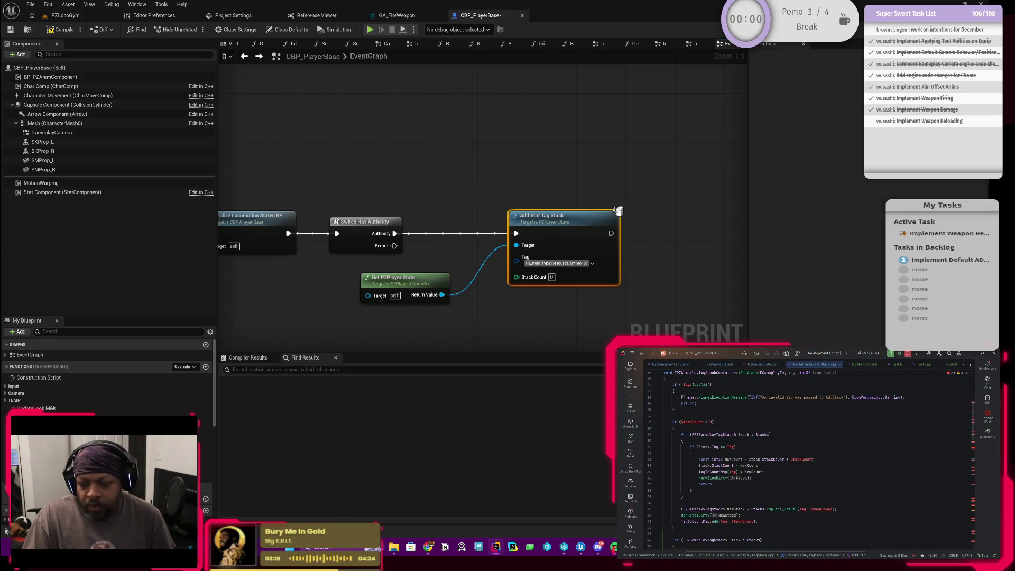
pyautogui.write('if (Stack.Tag == Tag)')
pyautogui.scroll(-2, 712, 502)
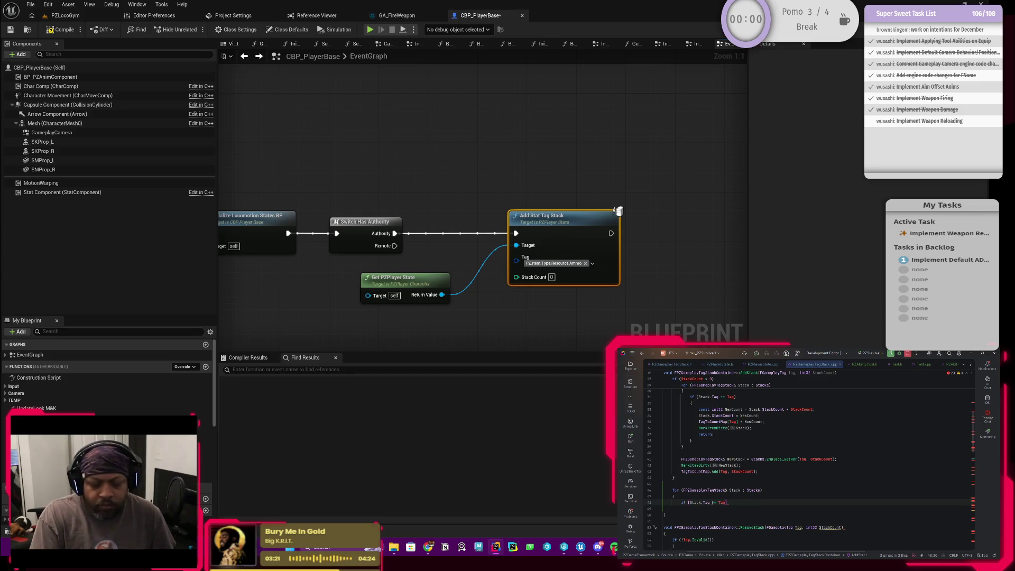
# Step: Close the pasted loop and if block with braces, leaving an empty matching-tag block
pyautogui.press('Return')
pyautogui.write('}')
pyautogui.press('Return')
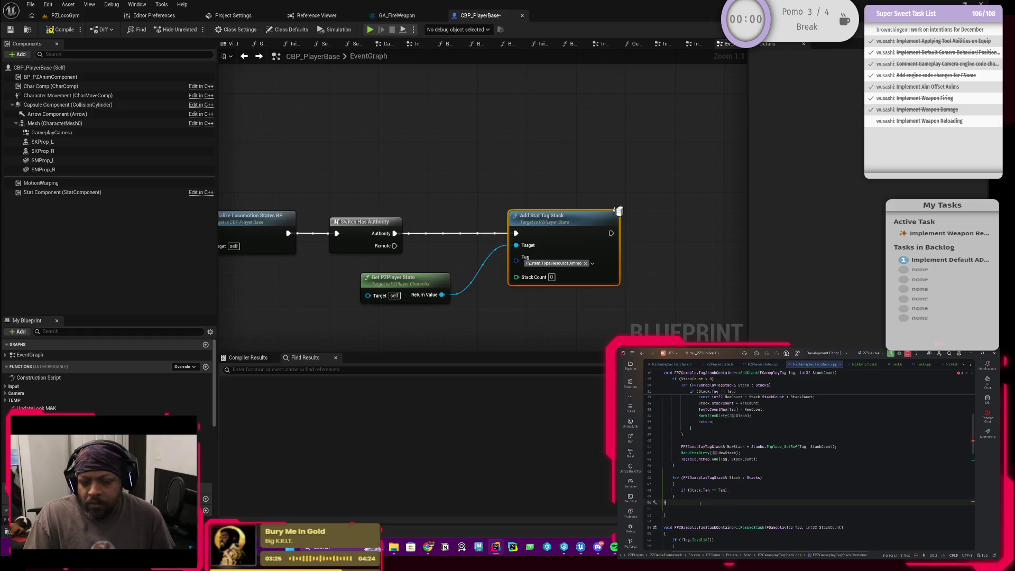
pyautogui.hotkey('ctrl', 'z')
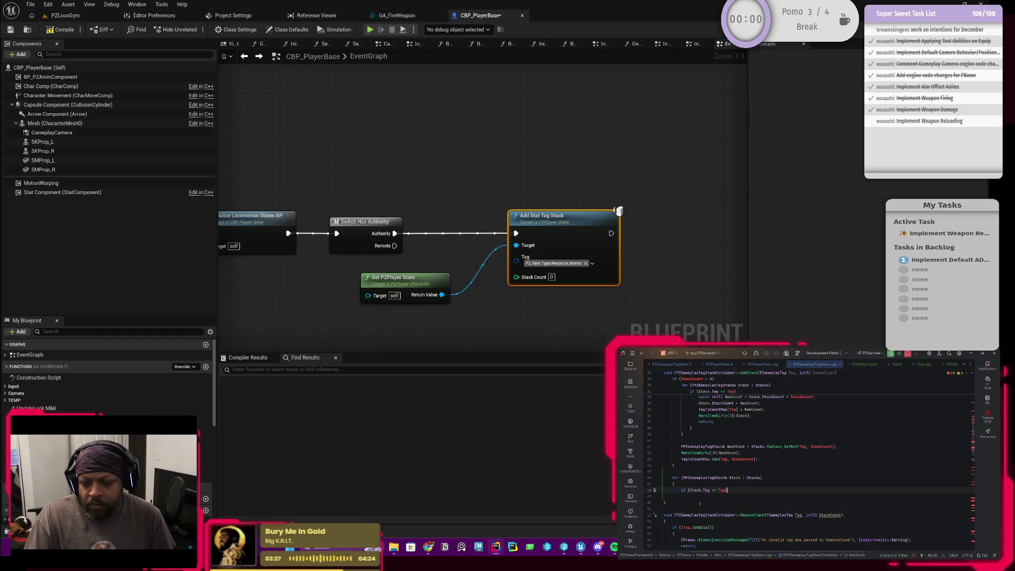
pyautogui.write(')')
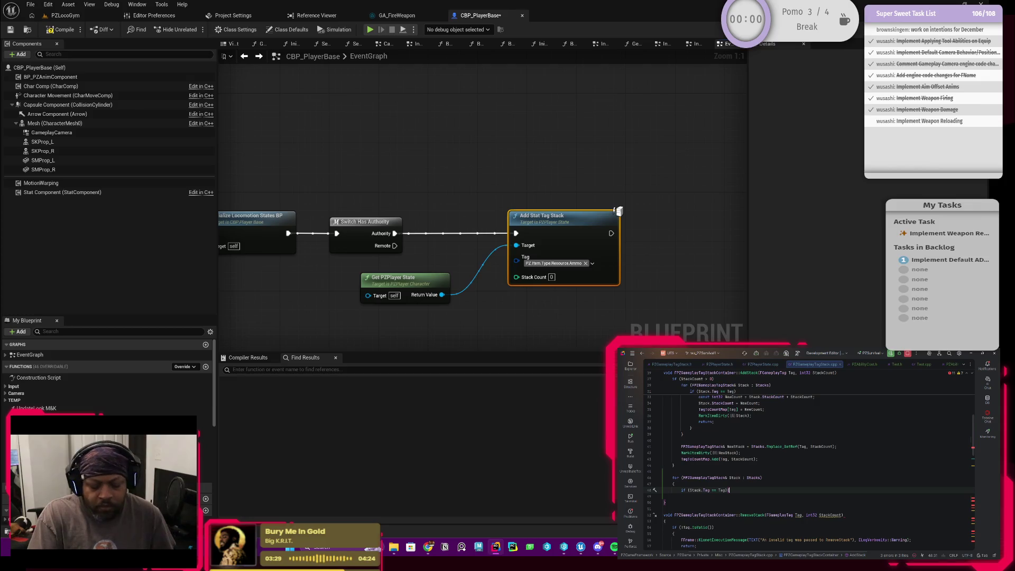
pyautogui.write('{}')
pyautogui.press('Return')
pyautogui.write('}')
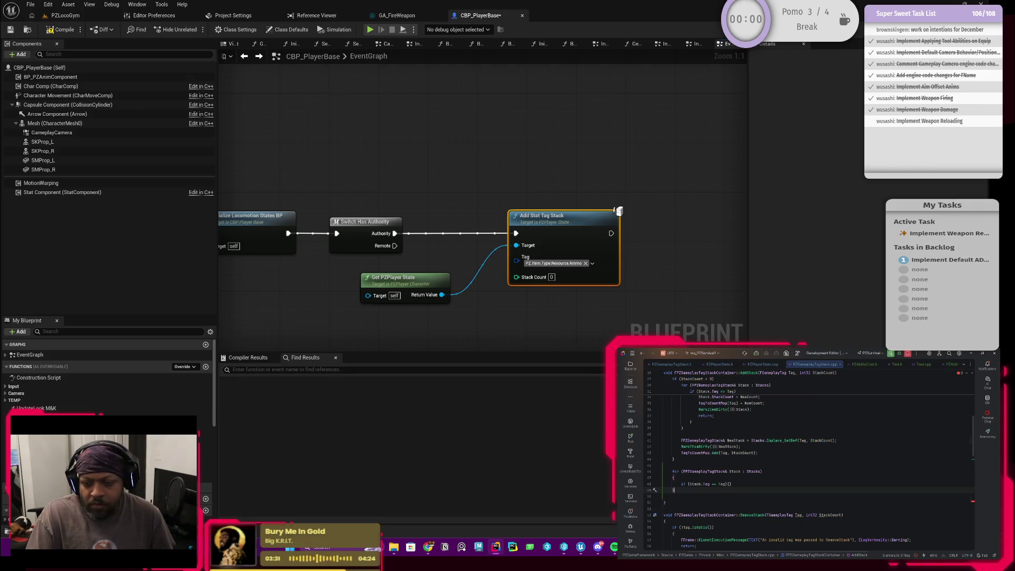
pyautogui.click(729, 484)
pyautogui.press('Return')
pyautogui.scroll(1, 706, 470)
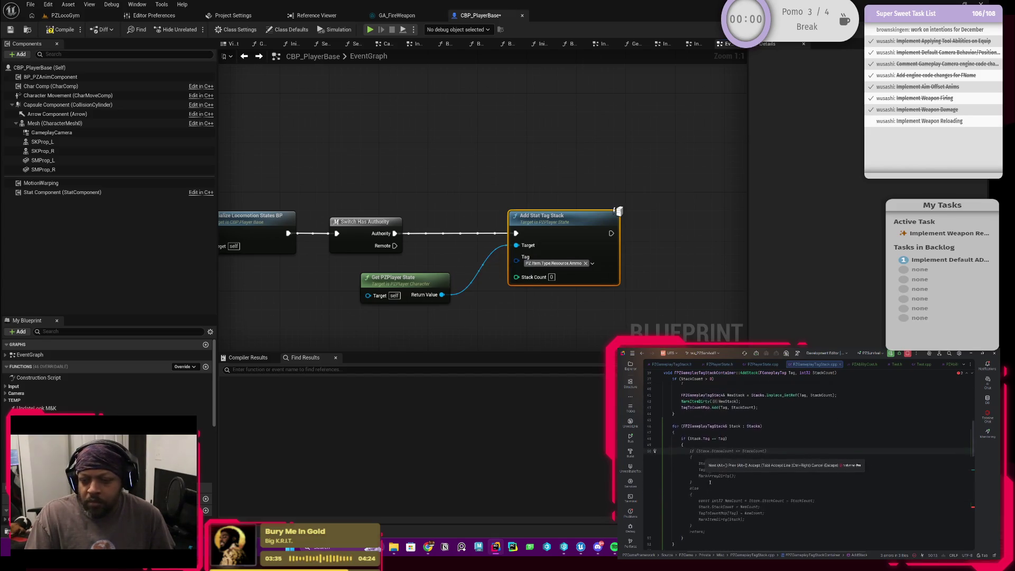
# Step: Open a new indented line inside the if block's opening brace
pyautogui.scroll(-10, 706, 470)
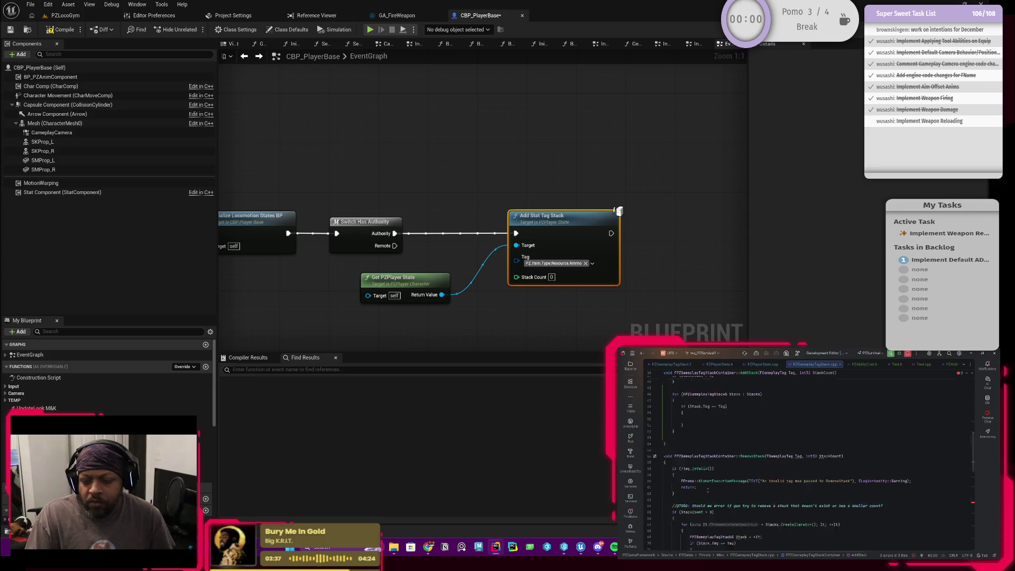
pyautogui.scroll(-8, 724, 491)
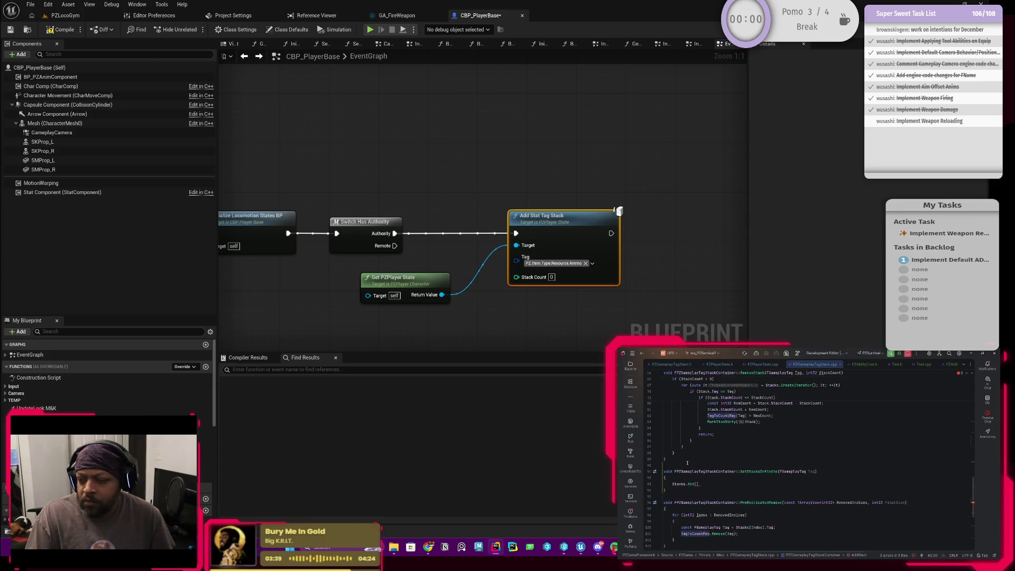
pyautogui.scroll(15, 689, 470)
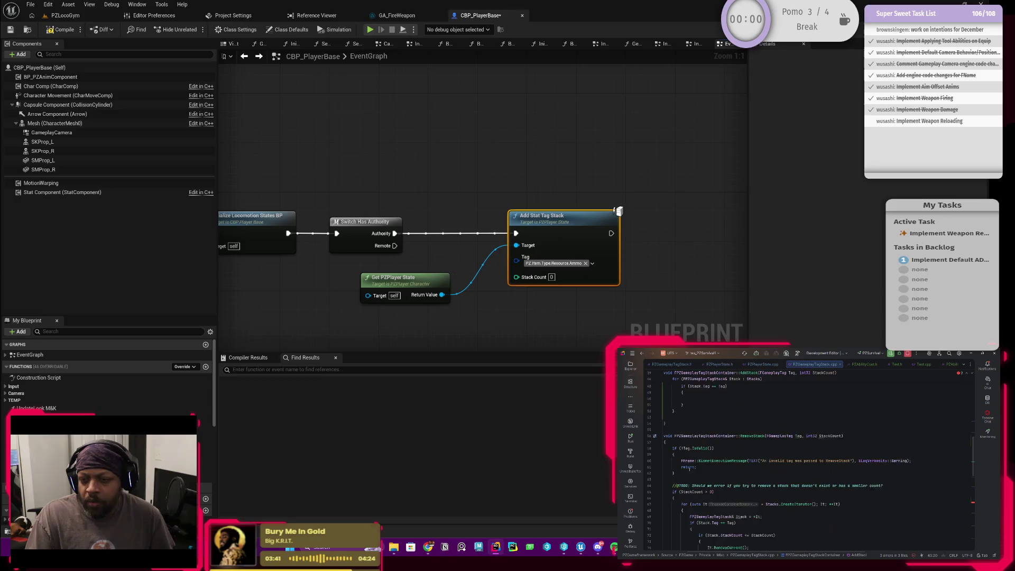
pyautogui.scroll(-2, 689, 470)
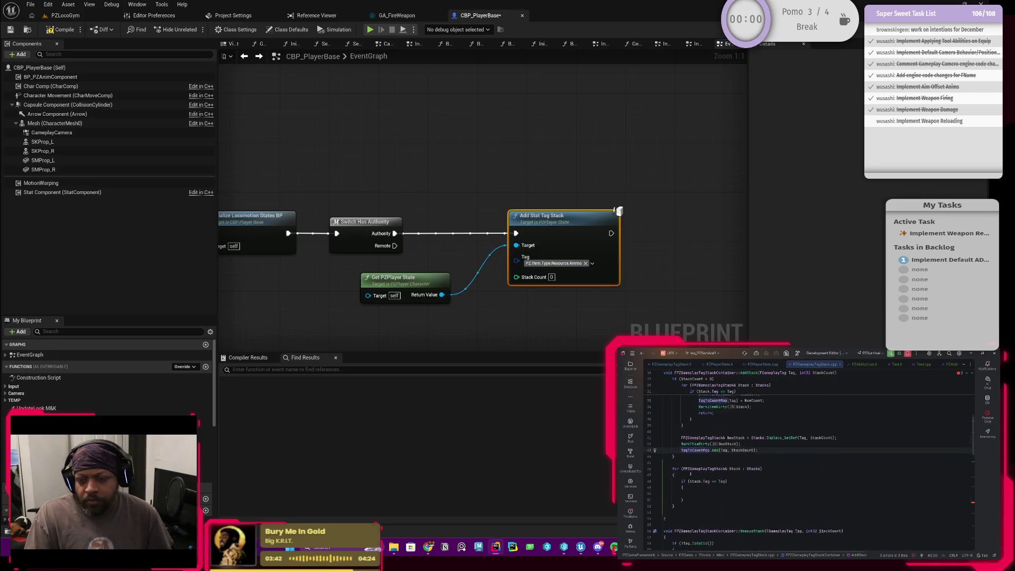
pyautogui.click(694, 497)
pyautogui.press('Return')
# Step: Delete the draft second loop block from AddStack
pyautogui.scroll(2, 809, 460)
pyautogui.scroll(-1, 692, 495)
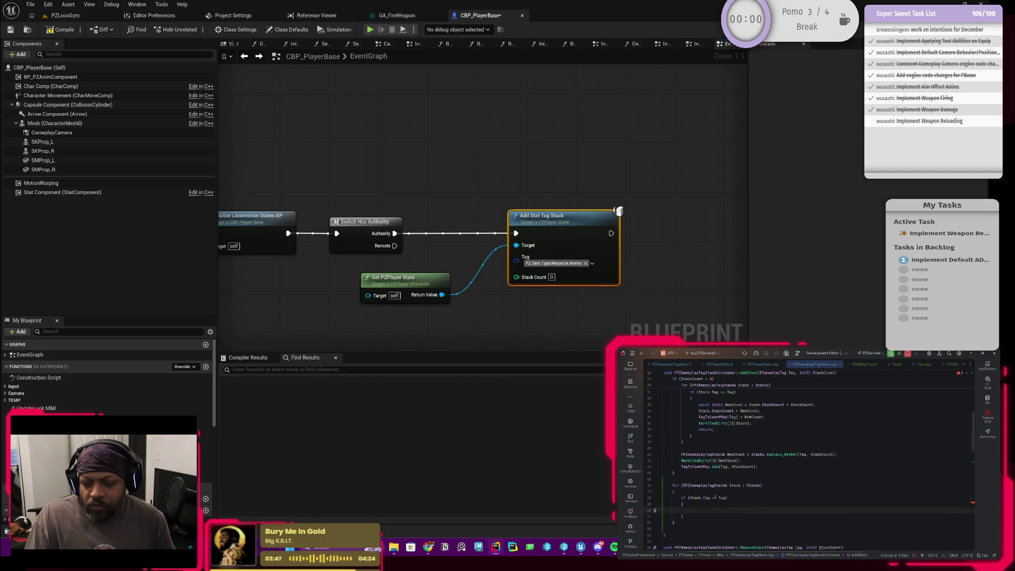
pyautogui.scroll(3, 693, 495)
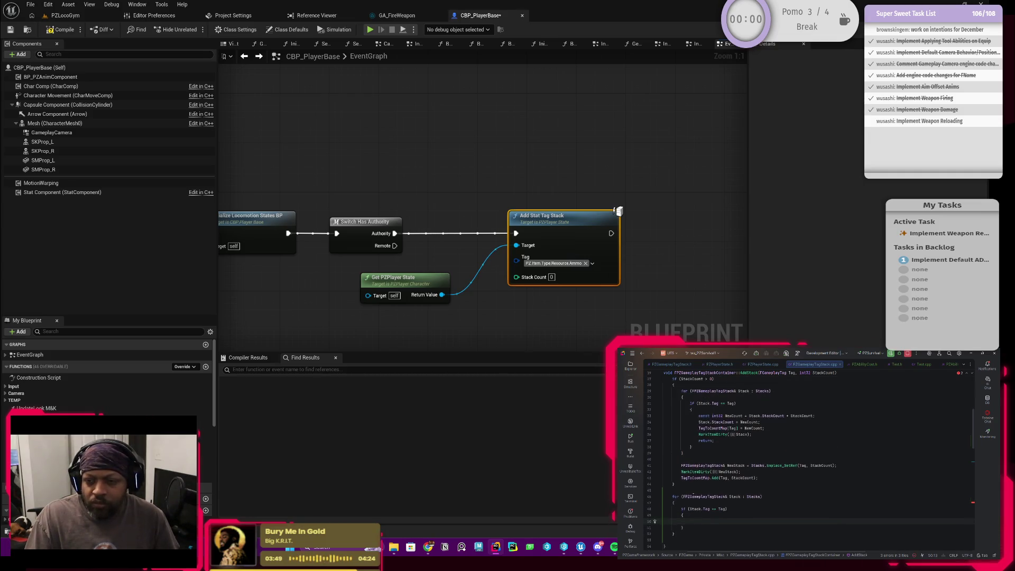
pyautogui.scroll(-1, 693, 495)
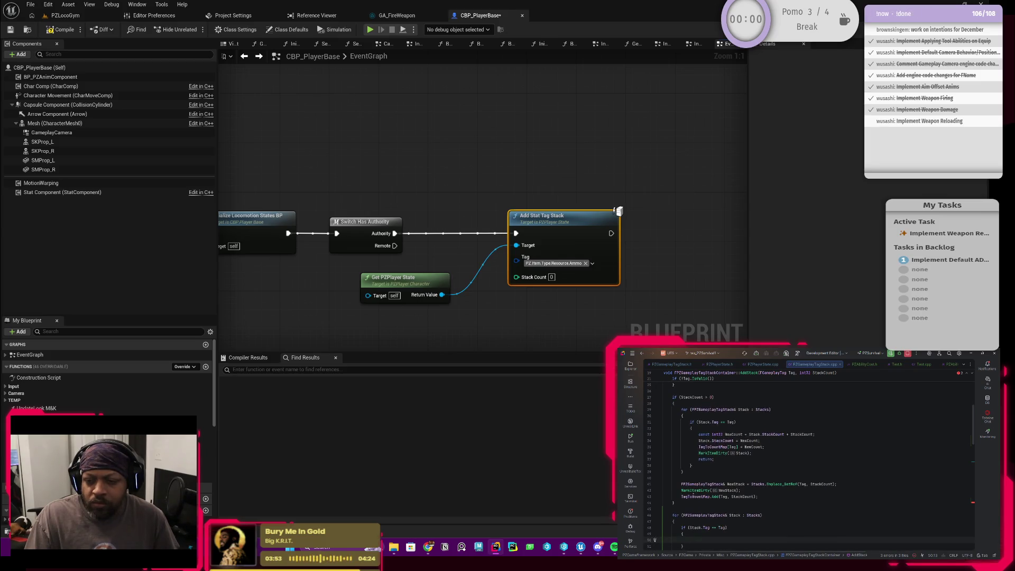
pyautogui.scroll(-2, 693, 495)
pyautogui.scroll(2, 692, 495)
pyautogui.scroll(-2, 693, 495)
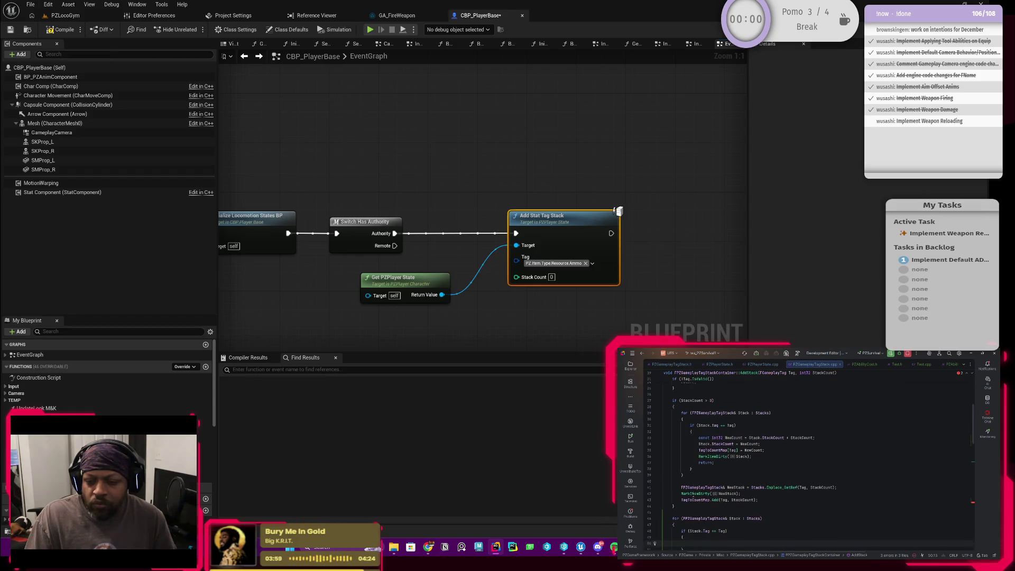
pyautogui.scroll(1, 692, 495)
pyautogui.scroll(2, 693, 495)
pyautogui.scroll(3, 693, 495)
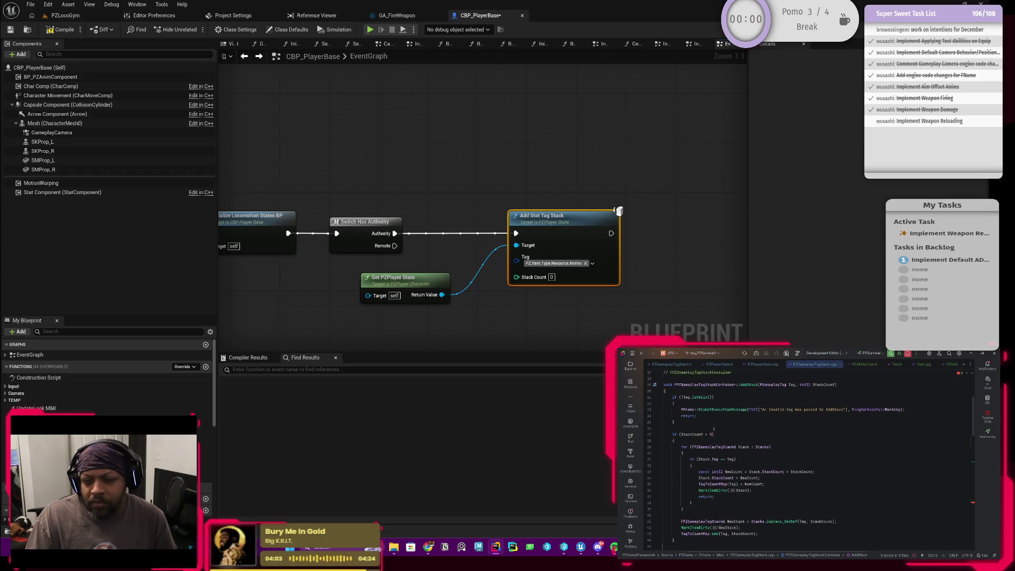
pyautogui.moveTo(716, 434); pyautogui.dragTo(671, 434)
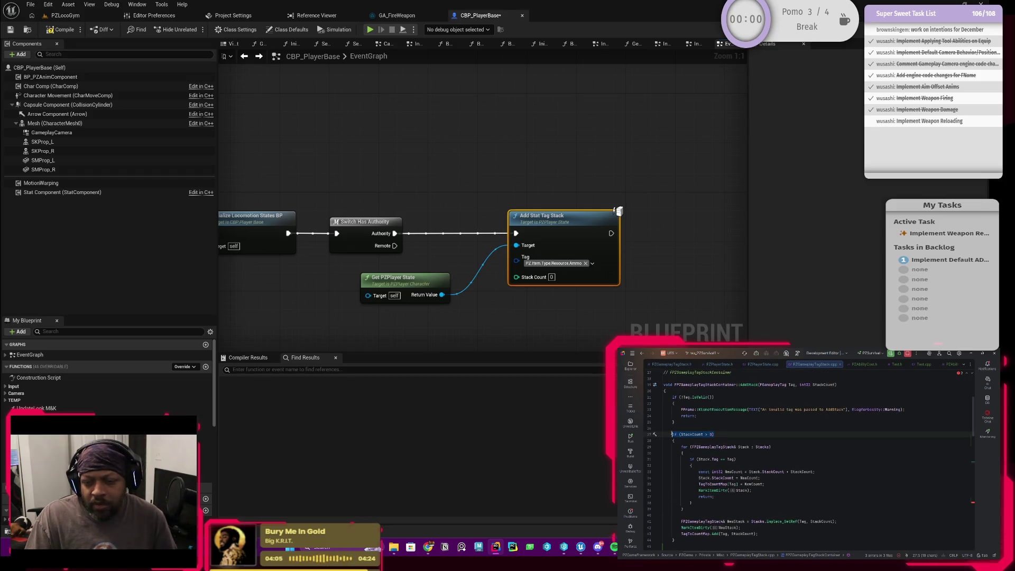
pyautogui.scroll(-4, 690, 495)
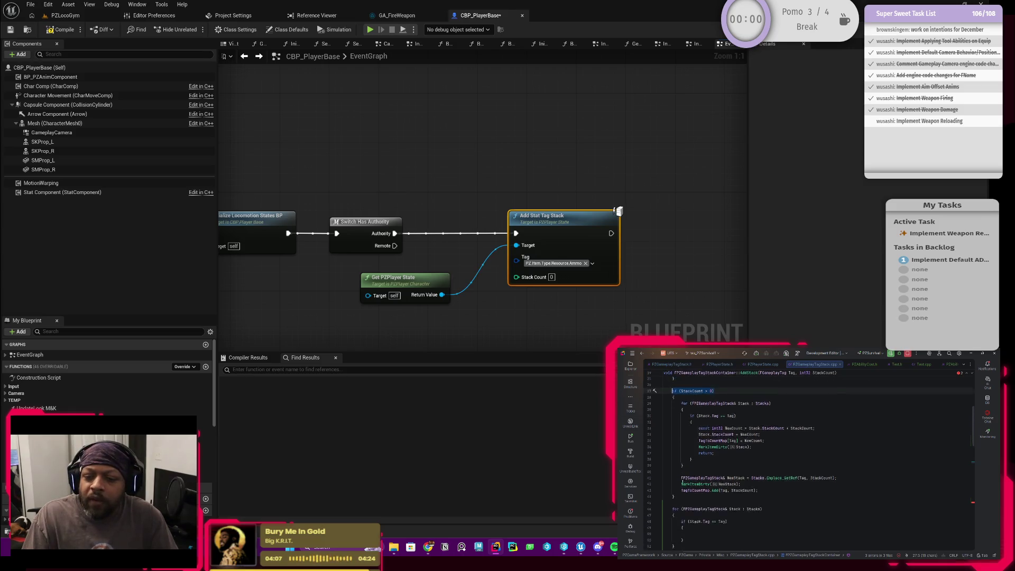
pyautogui.moveTo(676, 520); pyautogui.dragTo(673, 465)
pyautogui.press('BackSpace')
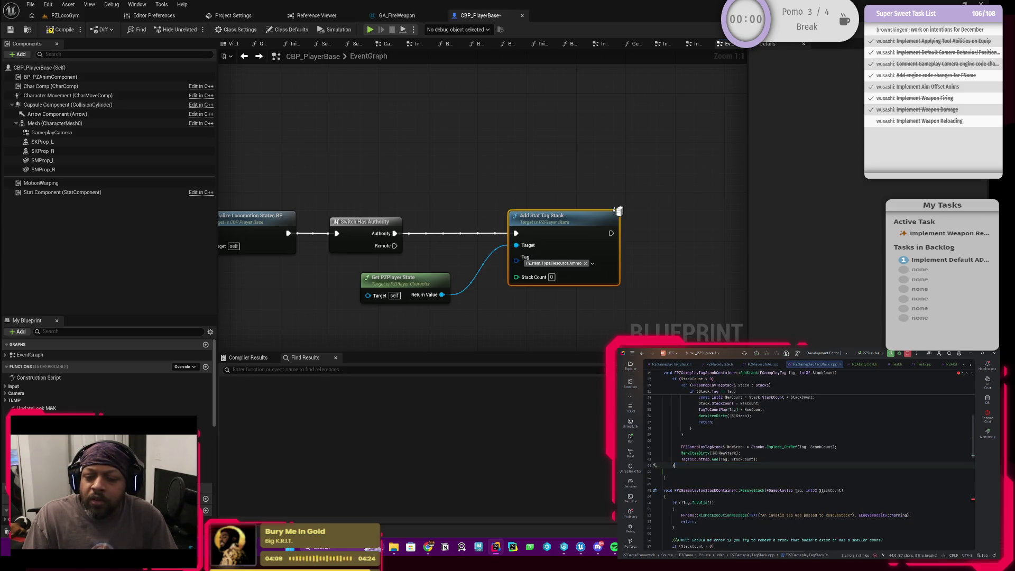
# Step: Remove the if (StackCount > 0) condition line and its brace
pyautogui.scroll(3, 687, 475)
pyautogui.click(683, 455)
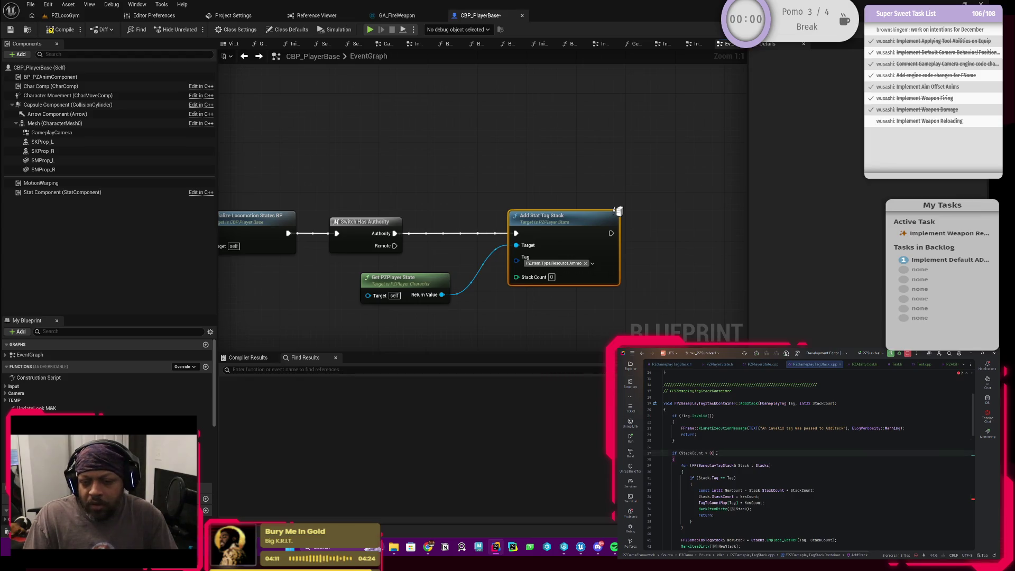
pyautogui.hotkey('shift', 'Up')
pyautogui.hotkey('shift', 'Up')
pyautogui.hotkey('shift', 'Up')
pyautogui.press('BackSpace')
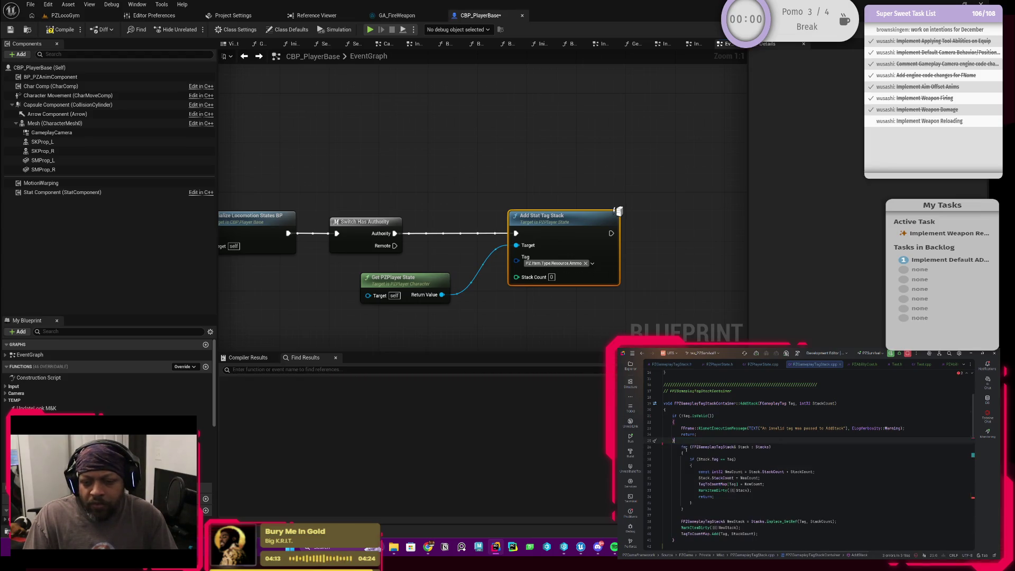
pyautogui.press('Return')
# Step: Delete the extra line break after line 41 and open a line in the matching-tag block
pyautogui.scroll(-2, 662, 516)
pyautogui.click(673, 492)
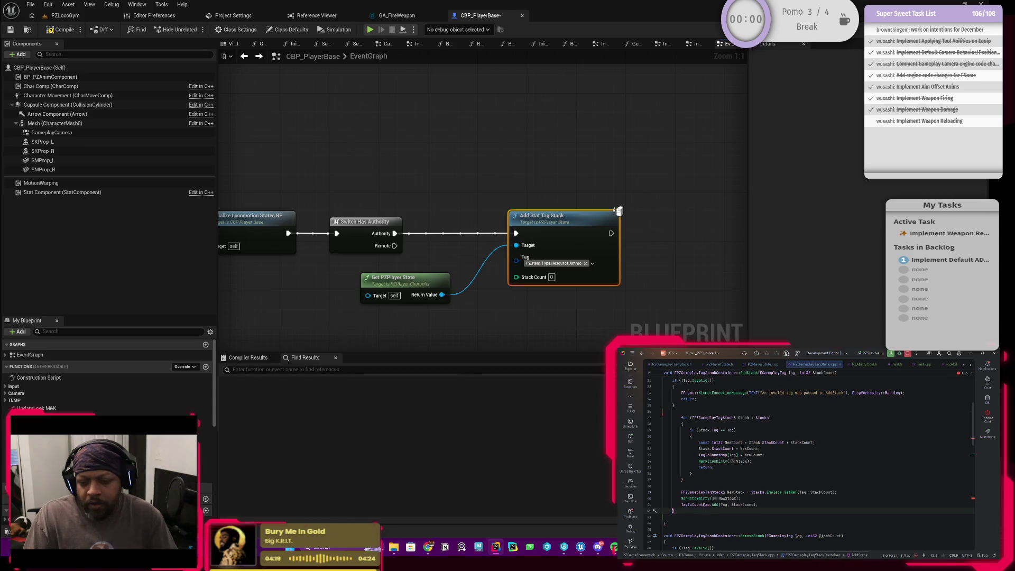
pyautogui.keyDown('shift'); pyautogui.click(790, 503); pyautogui.keyUp('shift')
pyautogui.press('Delete')
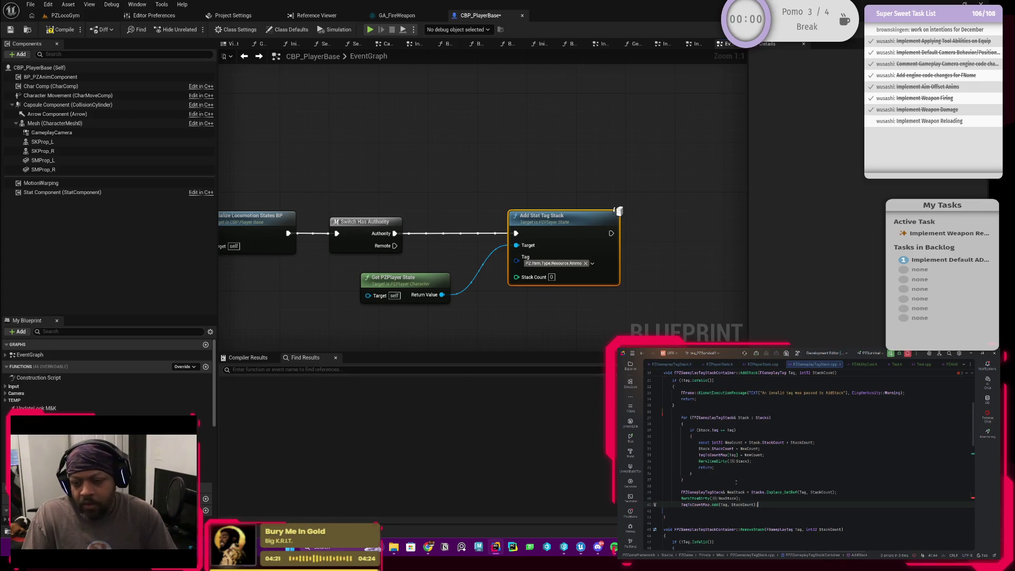
pyautogui.scroll(1, 790, 503)
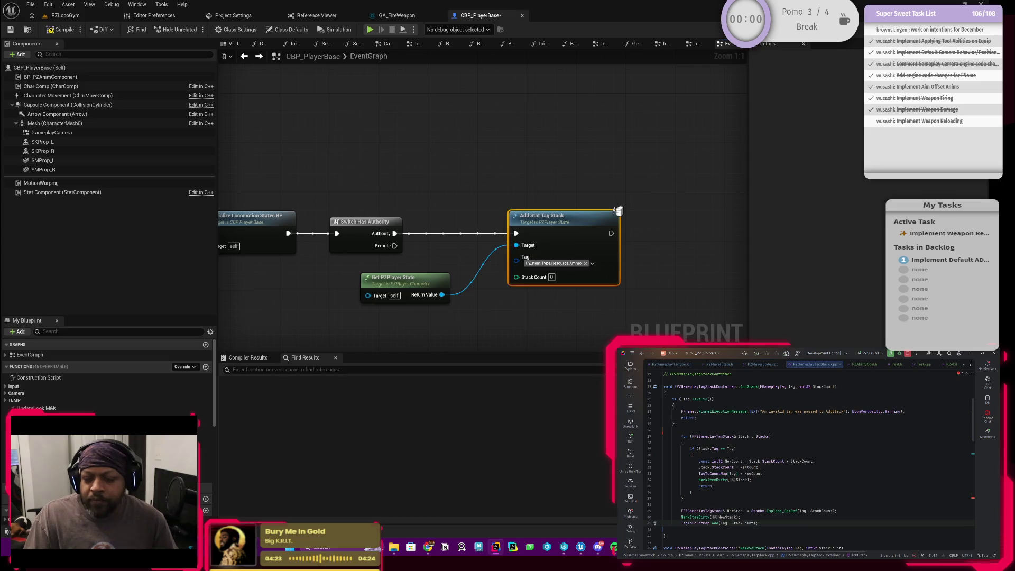
pyautogui.click(737, 455)
pyautogui.press('Return')
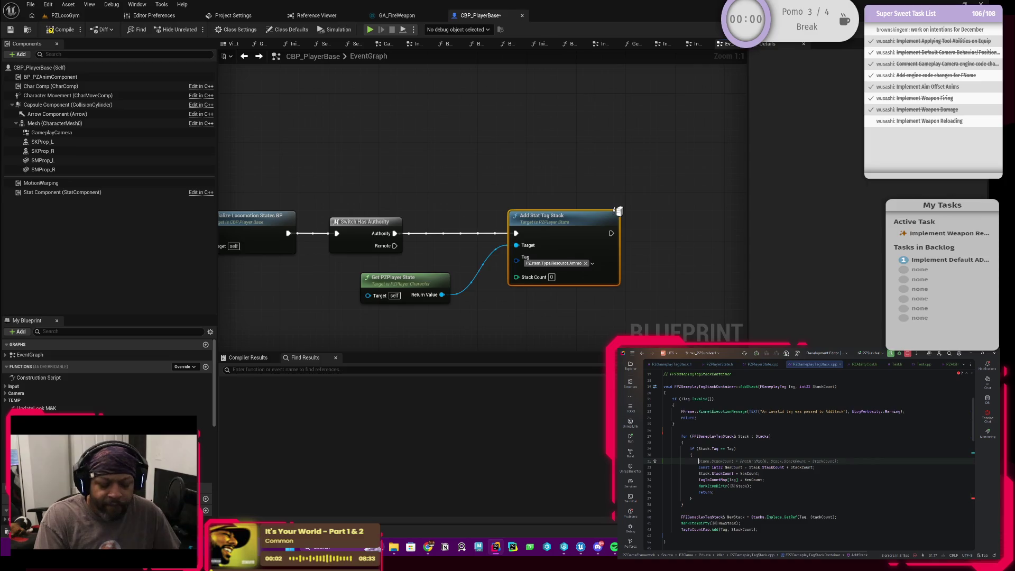
# Step: Add a negative stack-count check with an empty-stack body using inline completions
pyautogui.write('if')
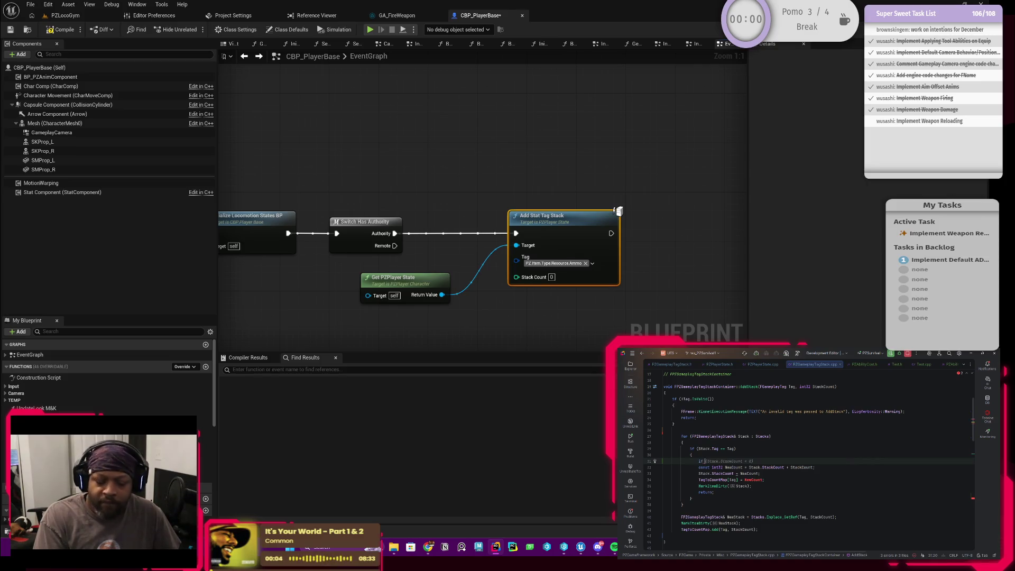
pyautogui.press('Tab')
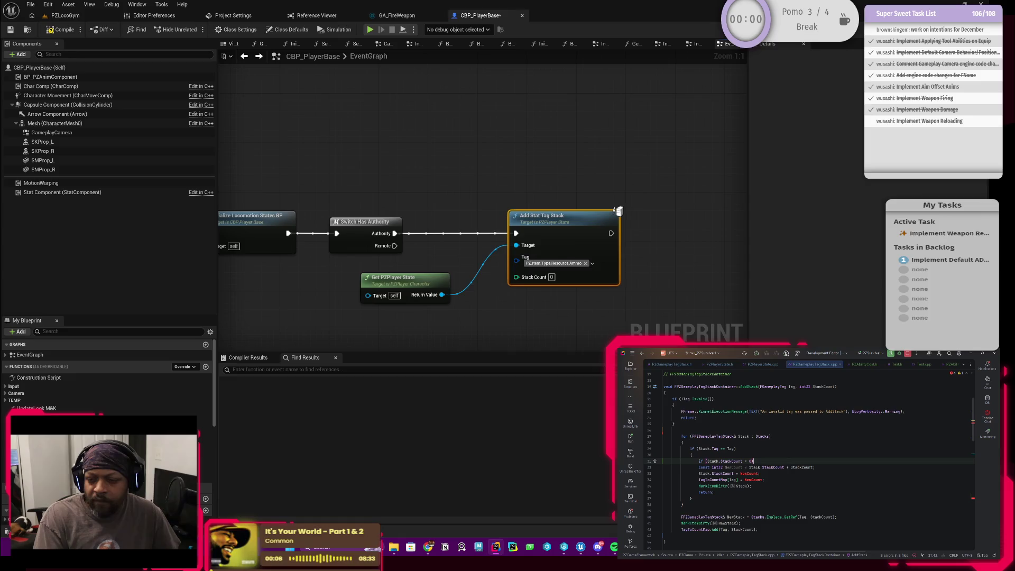
pyautogui.write('{')
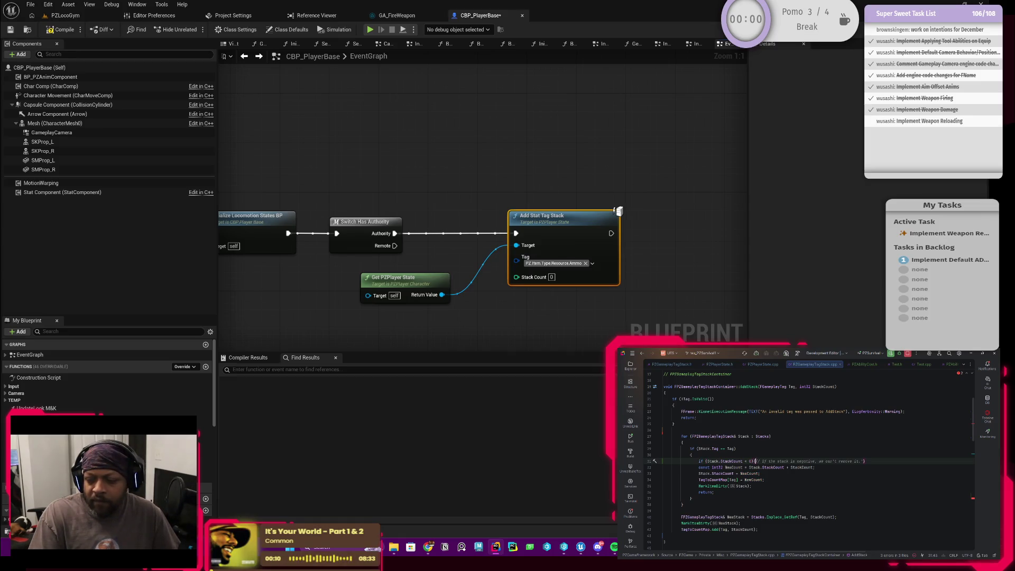
pyautogui.press('Return')
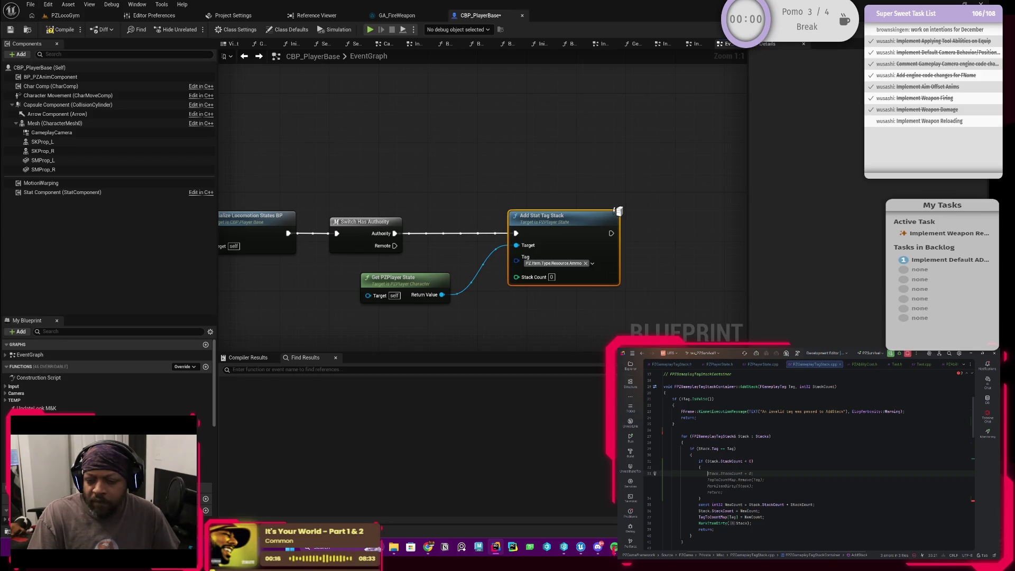
pyautogui.write('Stack')
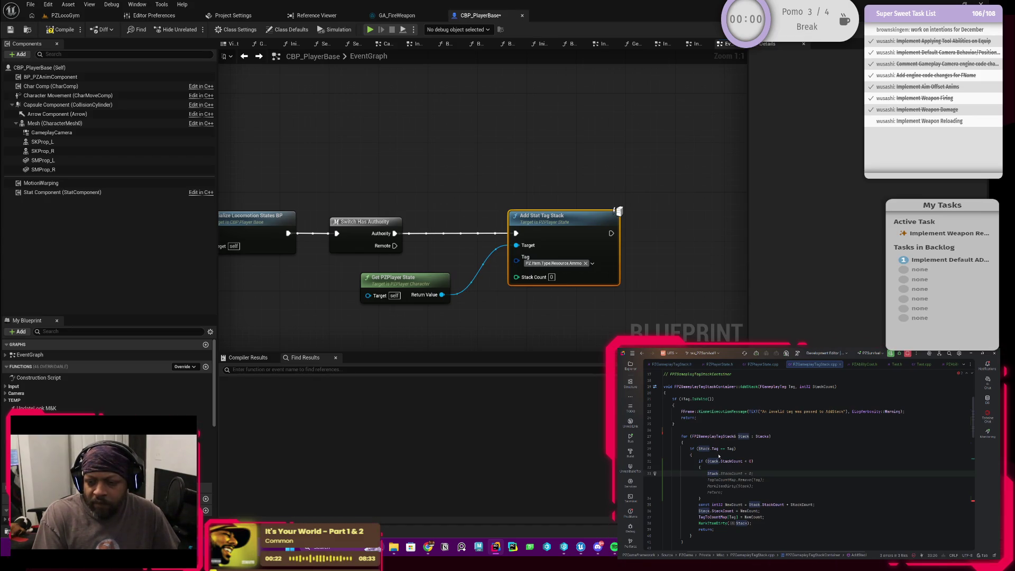
pyautogui.write('.St')
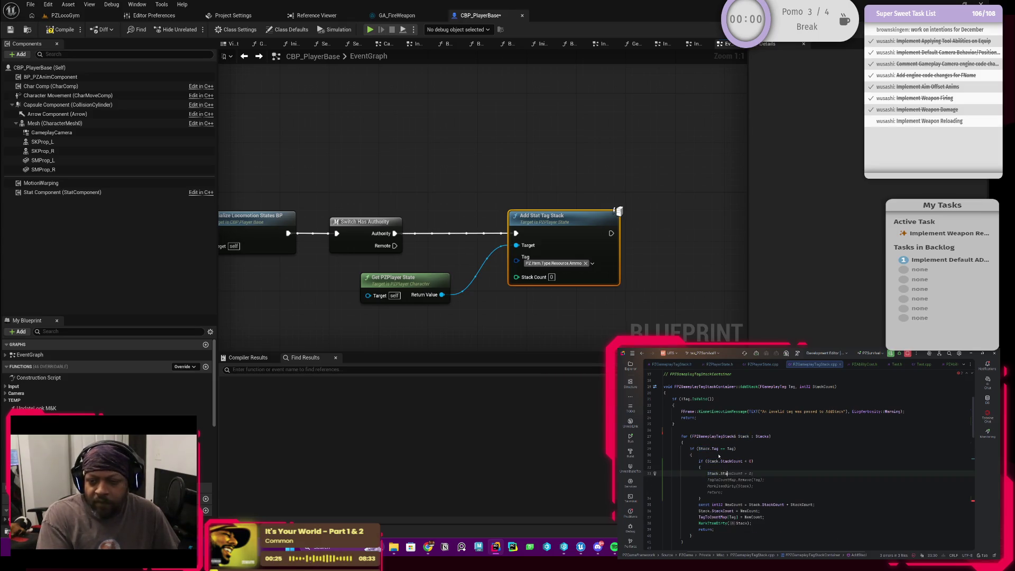
pyautogui.press('Tab')
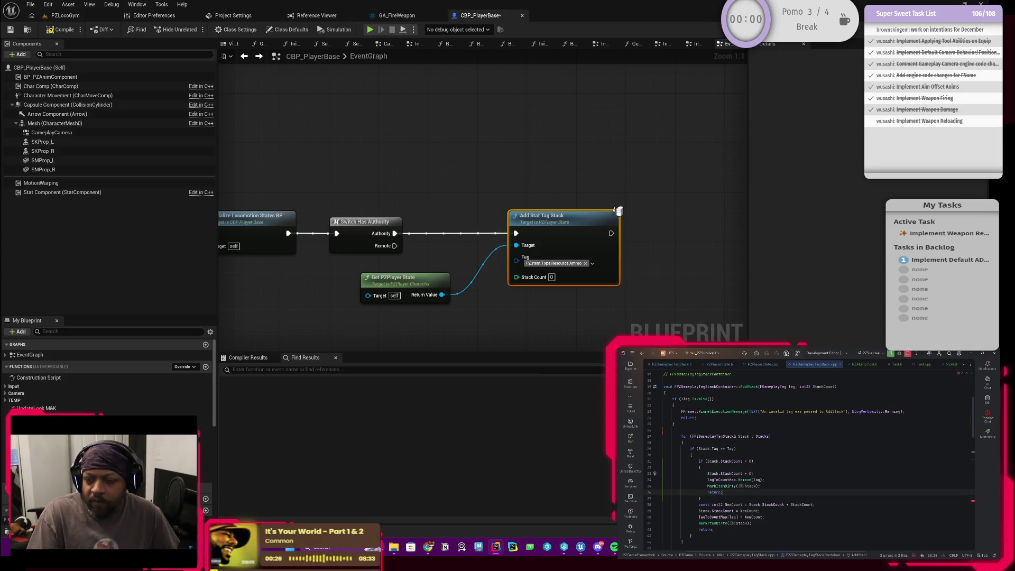
# Step: Remove the TagToCountMap.Remove(Tag) line and change the StackCount assignment to -1
pyautogui.click(765, 479)
pyautogui.hotkey('shift', 'Up')
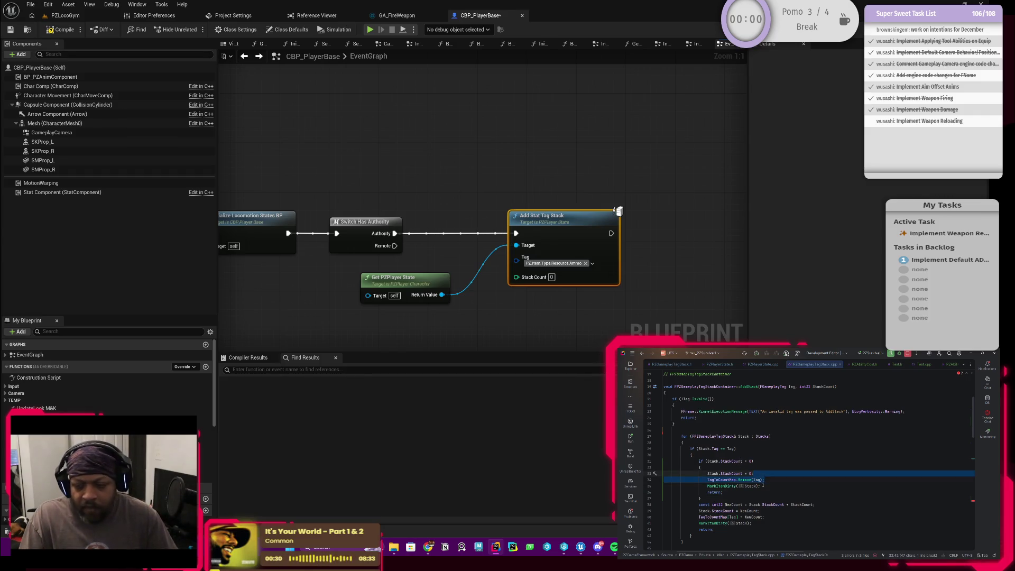
pyautogui.press('BackSpace')
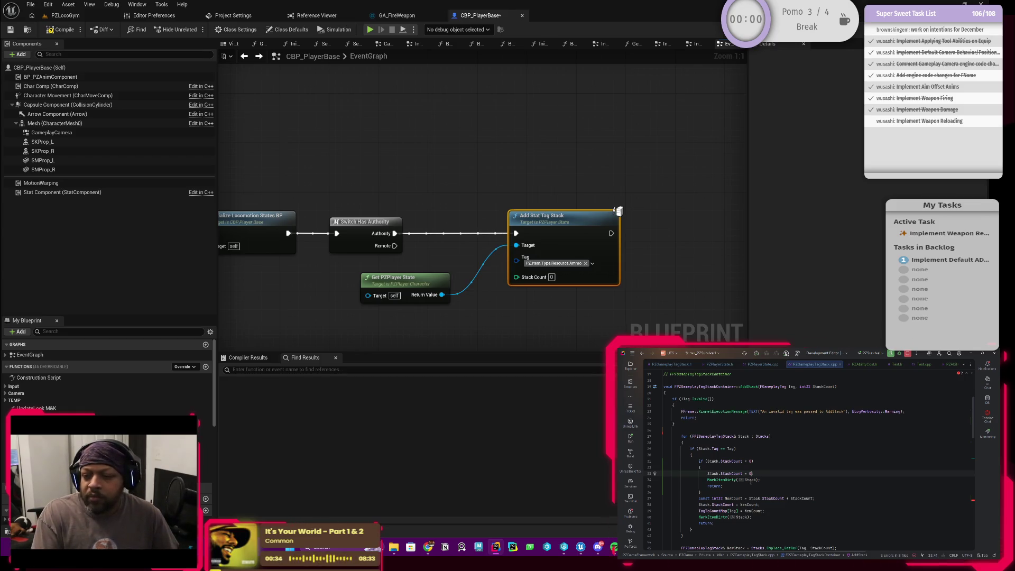
pyautogui.doubleClick(750, 473)
pyautogui.write('-1')
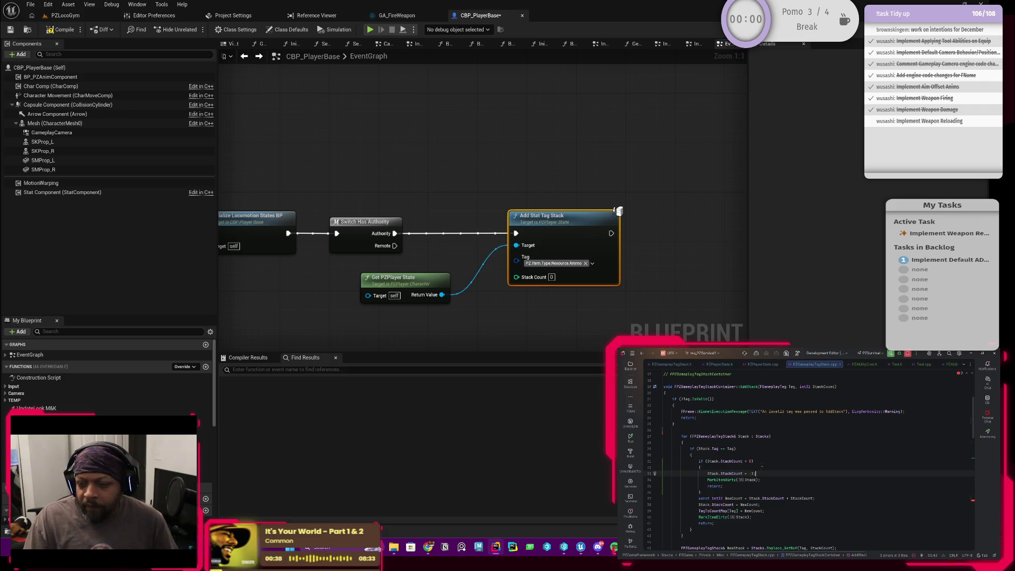
# Step: Add a blank line after the negative-count block's closing brace
pyautogui.click(704, 491)
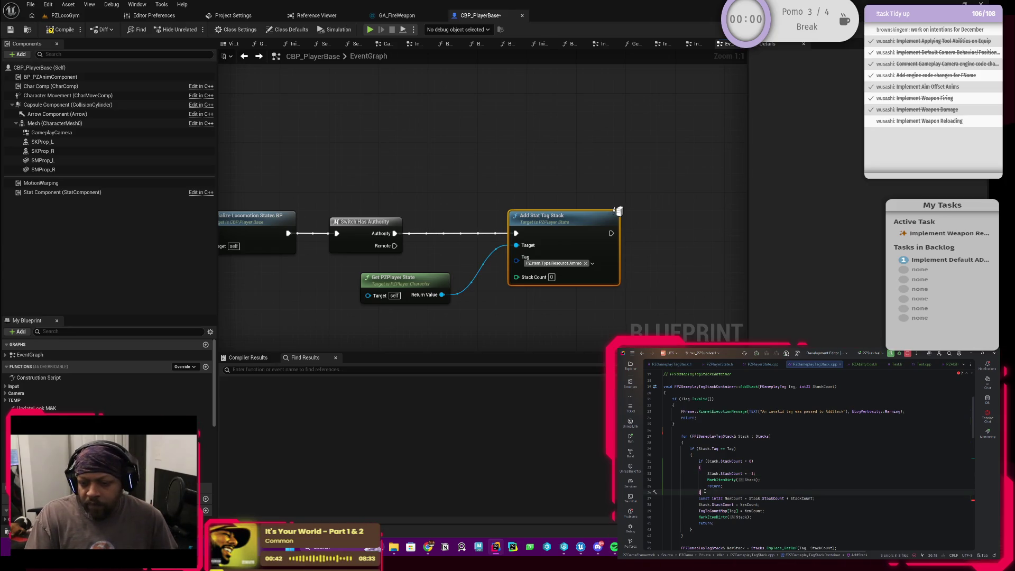
pyautogui.press('Return')
pyautogui.click(771, 479)
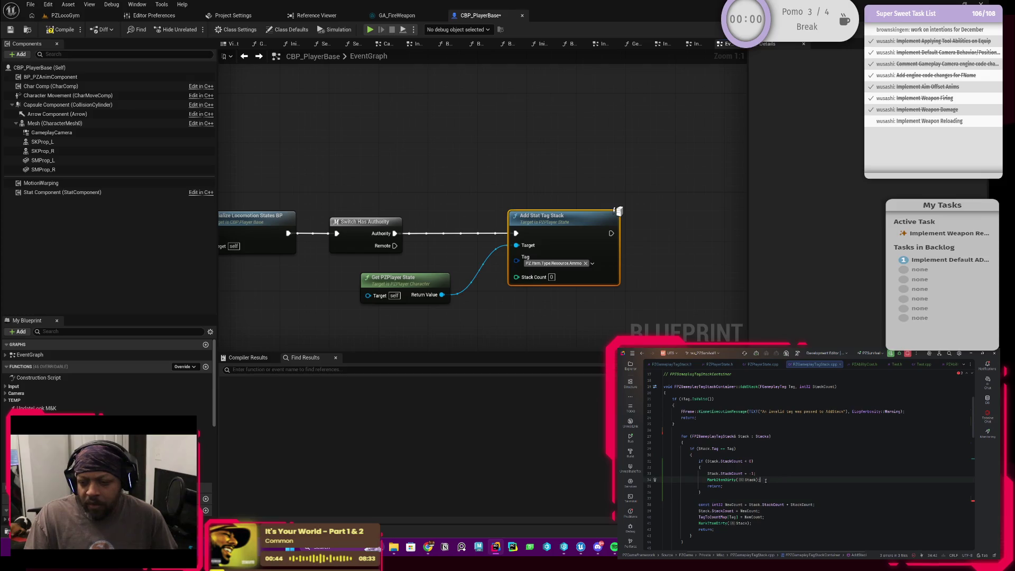
pyautogui.scroll(-1, 771, 480)
pyautogui.scroll(2, 755, 482)
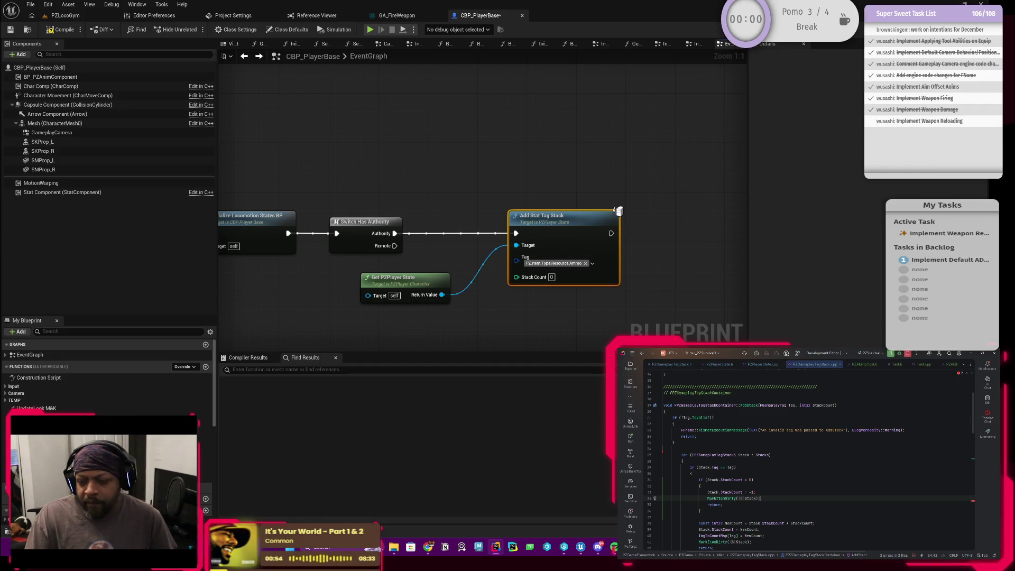
pyautogui.click(737, 442)
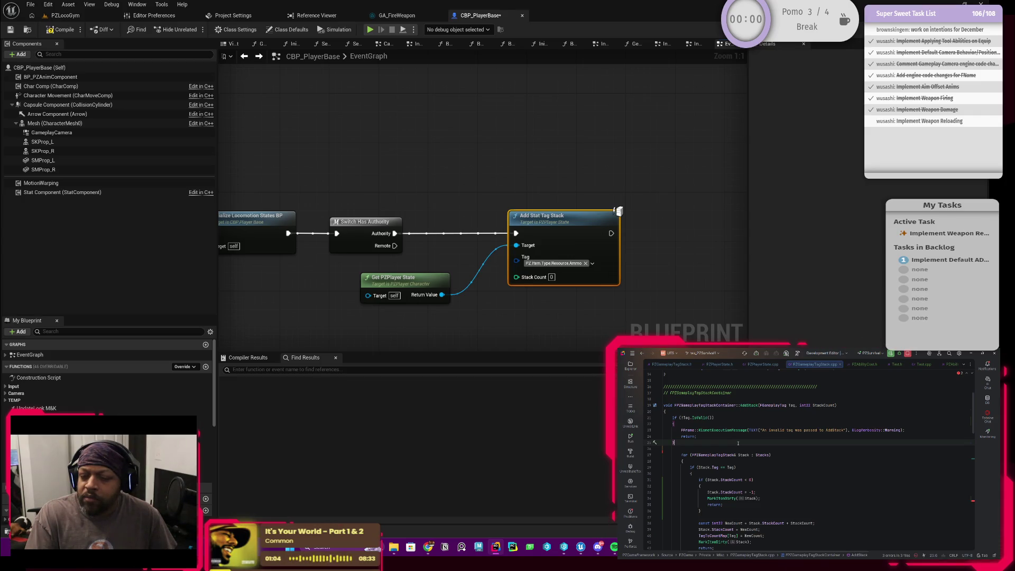
# Step: Declare const int32 ActualStackCount, set to -1 if StackCount is negative, else StackCount
pyautogui.press('Return')
pyautogui.press('Return')
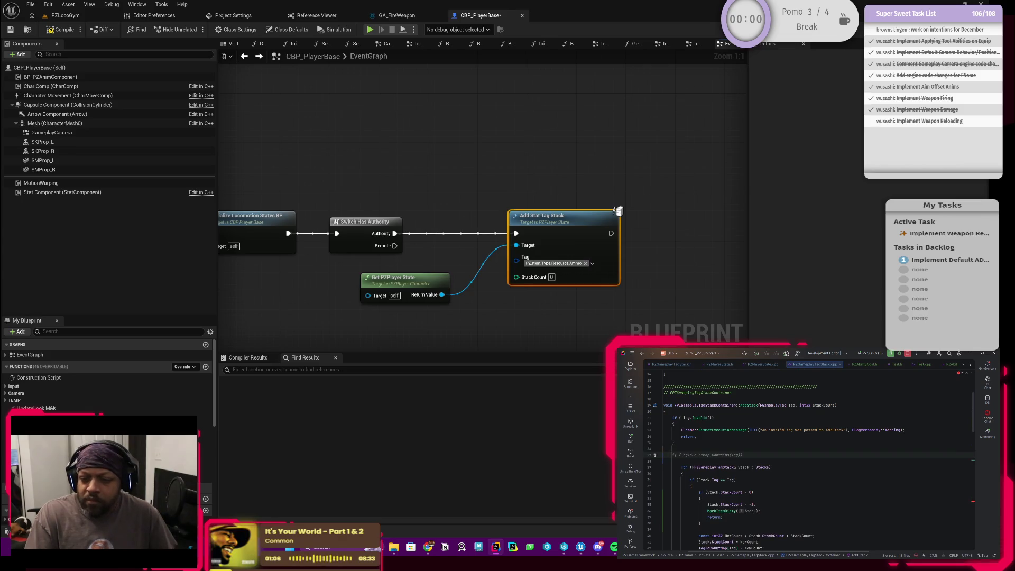
pyautogui.press('Escape')
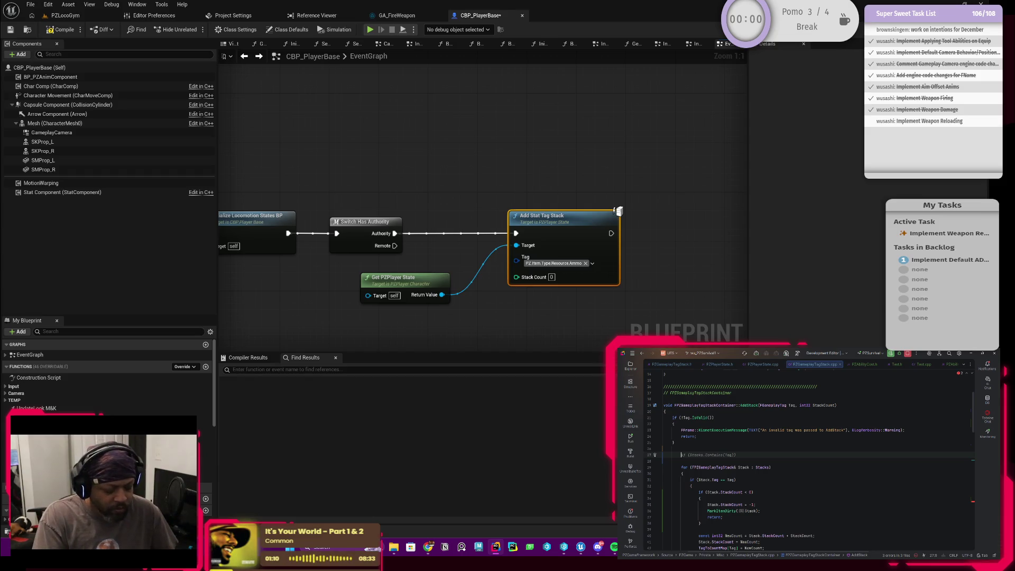
pyautogui.write('const')
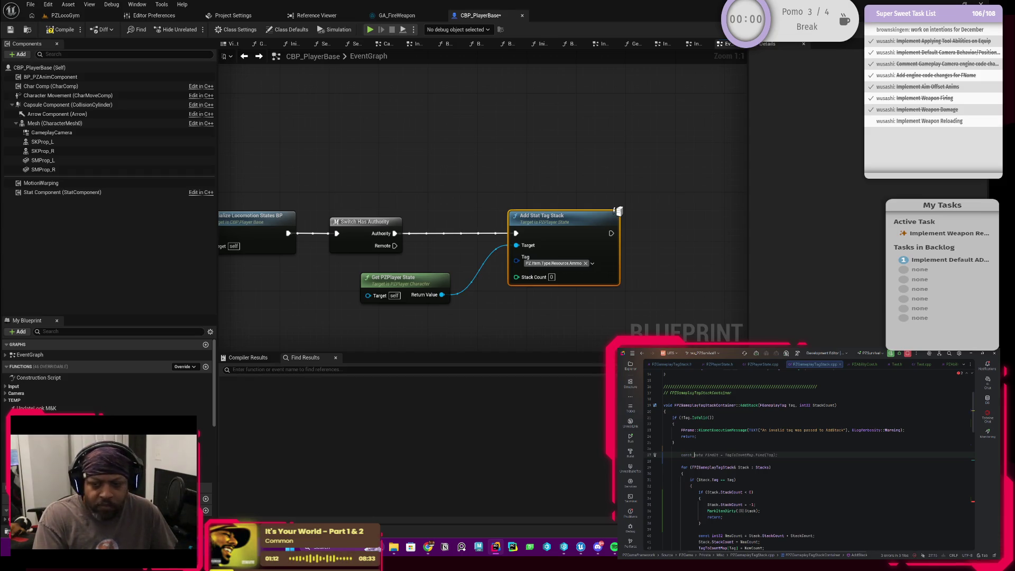
pyautogui.write('in')
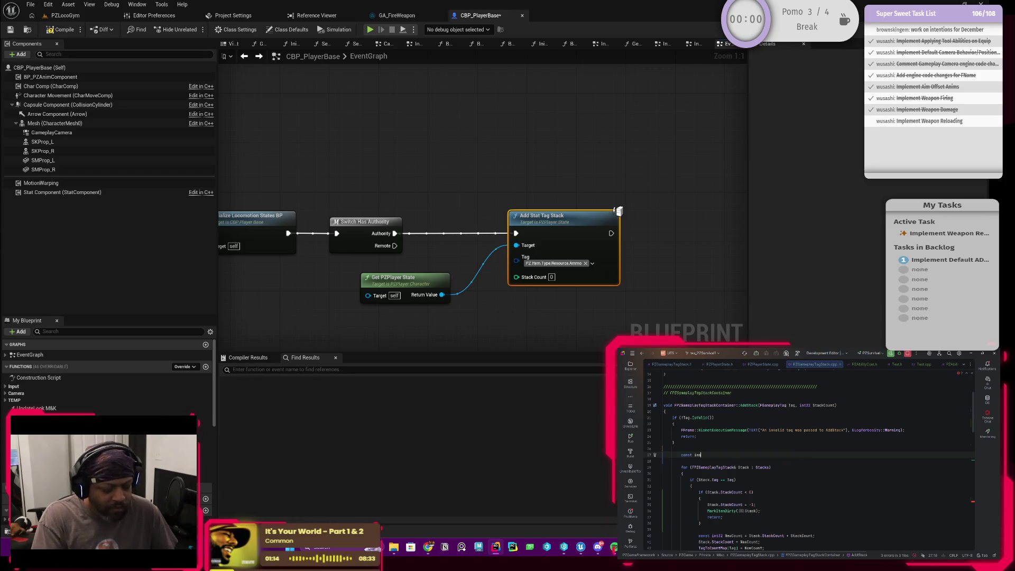
pyautogui.write('t32N')
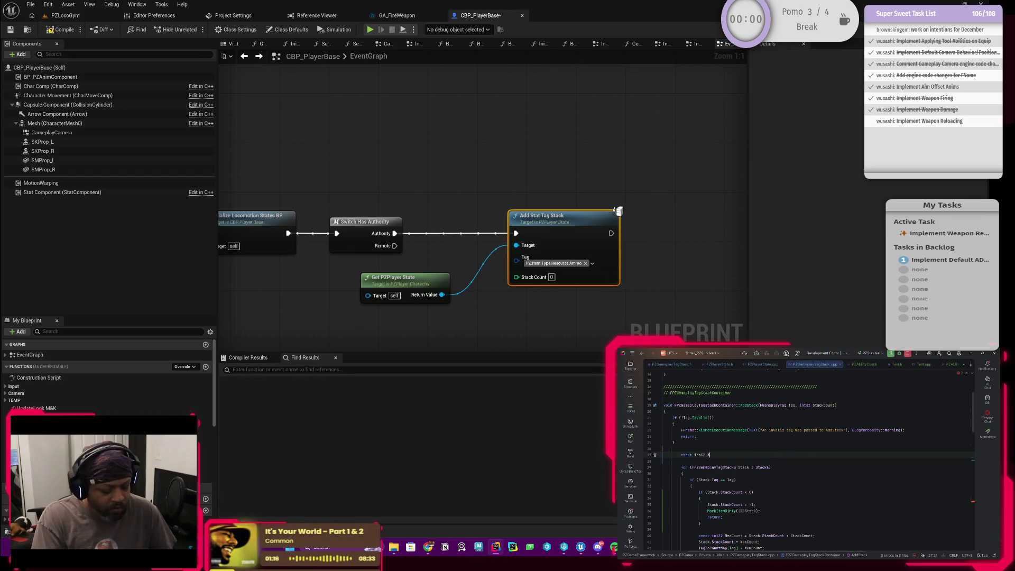
pyautogui.write('l')
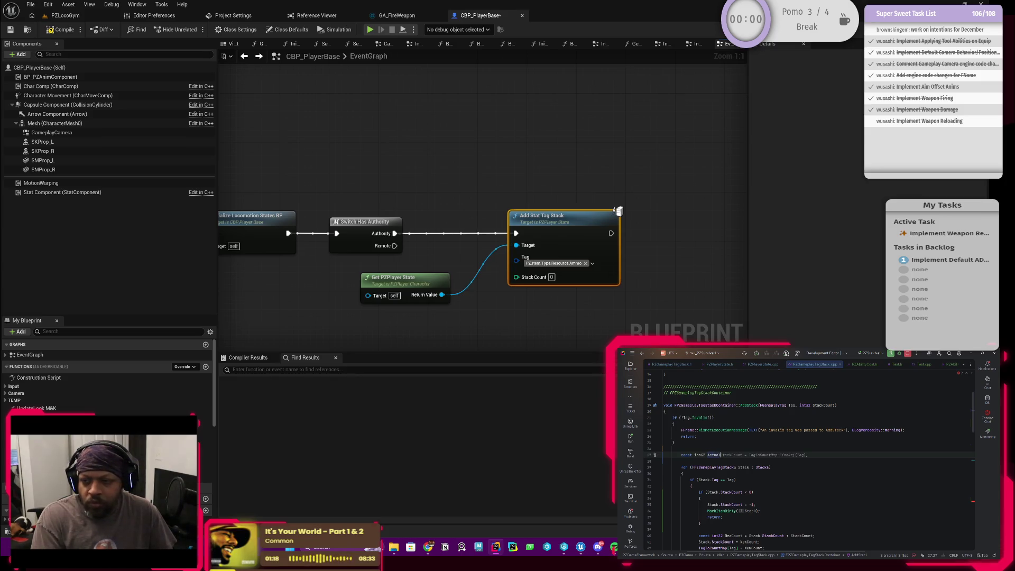
pyautogui.hotkey('ctrl', 'Right')
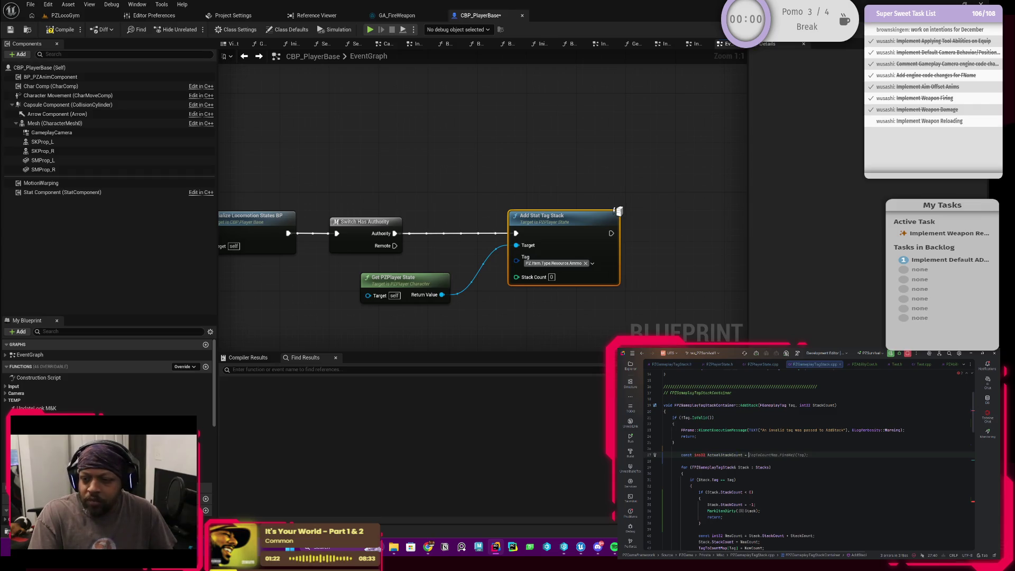
pyautogui.write('Stack')
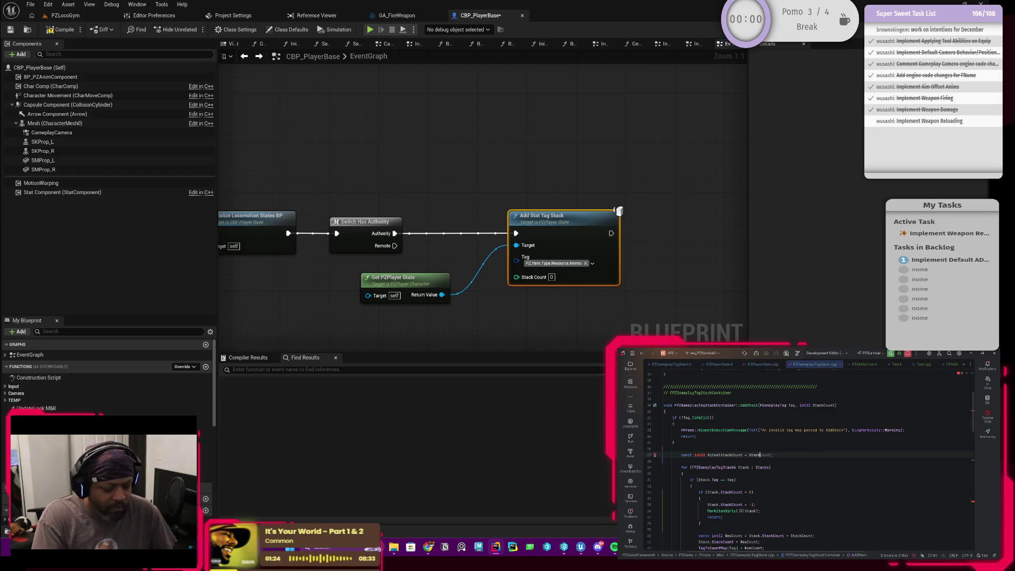
pyautogui.write('nt -')
pyautogui.write(' 0')
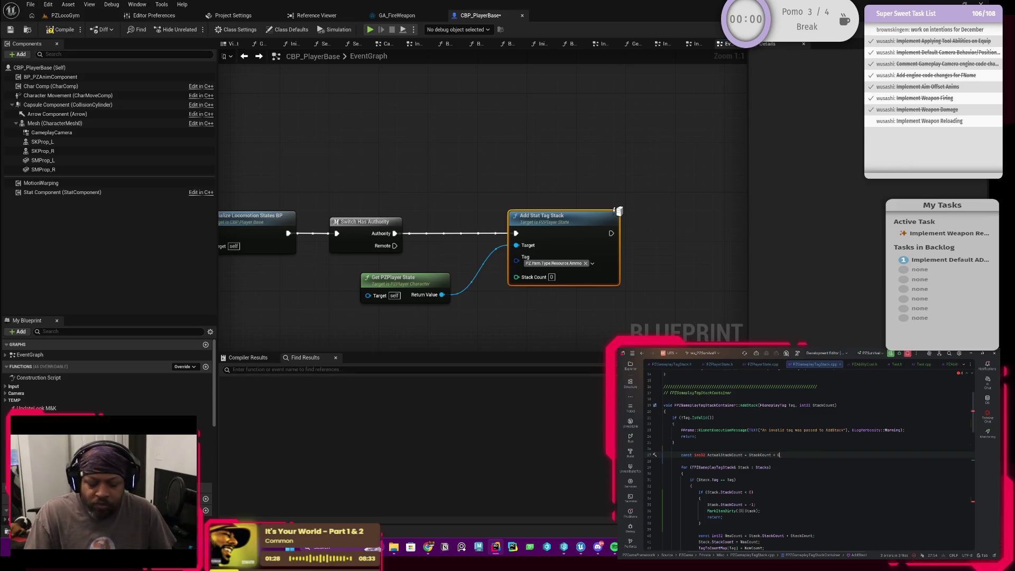
pyautogui.write('?')
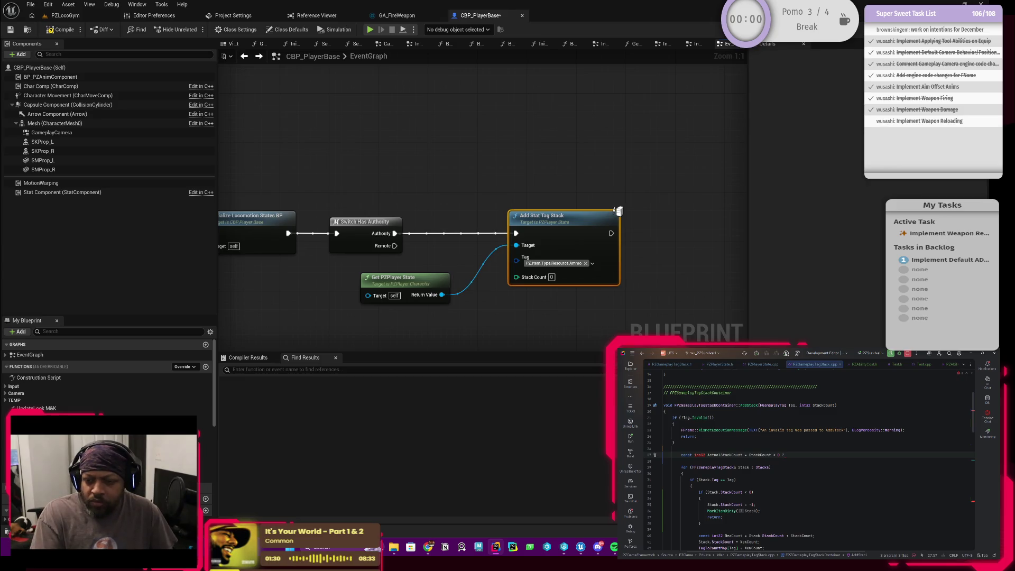
pyautogui.write('-1')
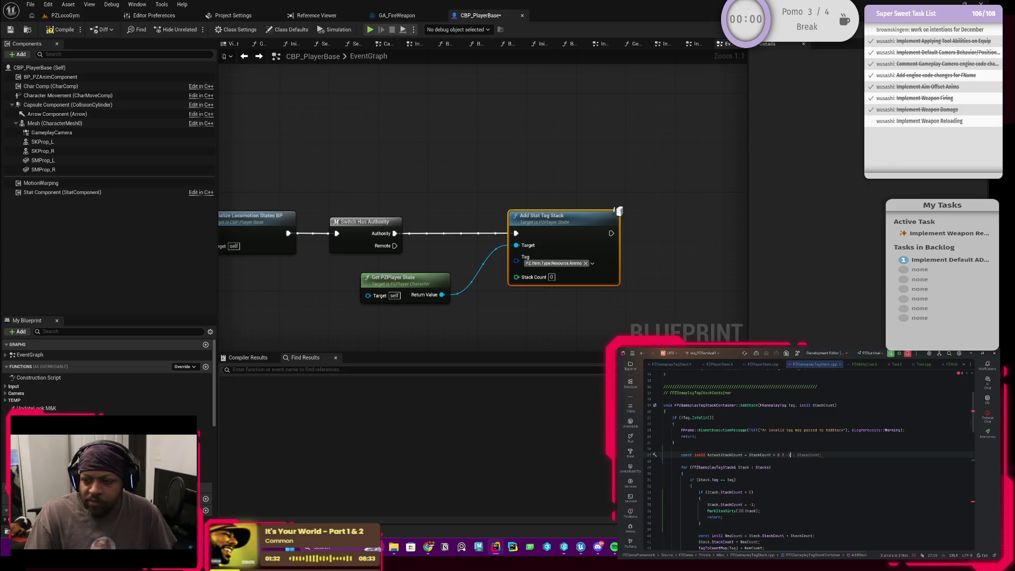
pyautogui.press('Tab')
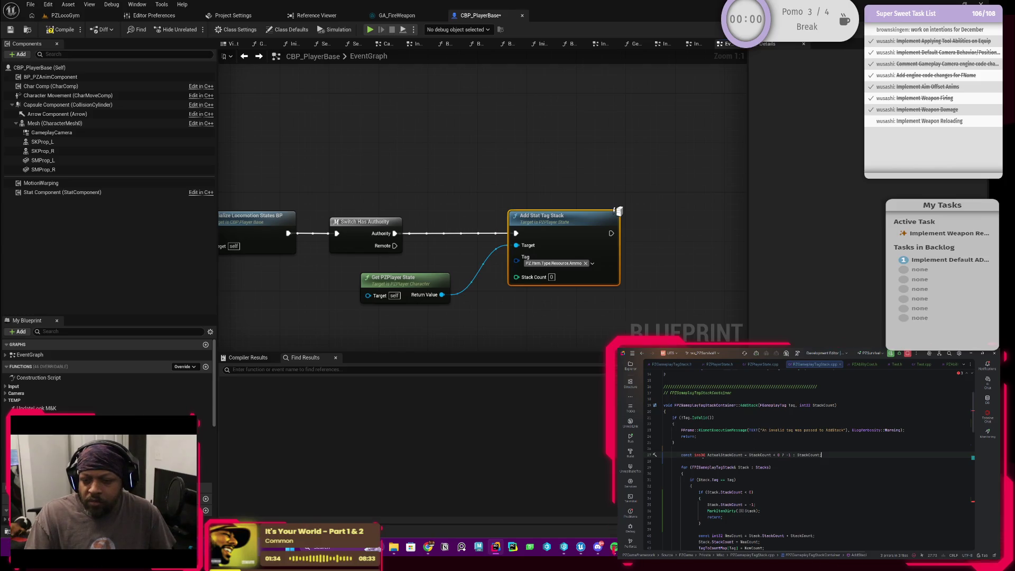
# Step: Inspect ActualStackCount and the StackCount usage on line 40
pyautogui.click(741, 455)
pyautogui.scroll(-2, 717, 463)
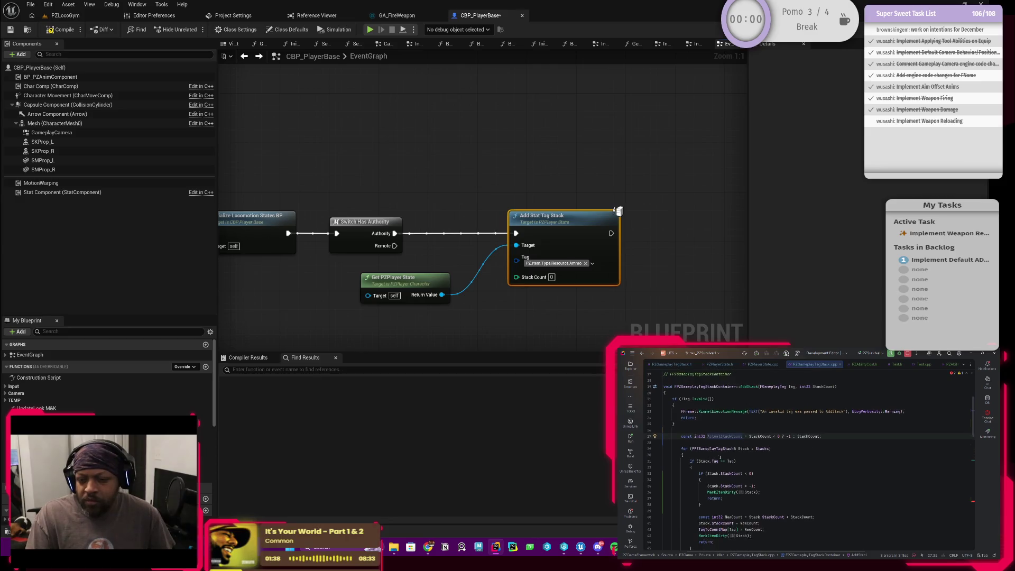
pyautogui.scroll(1, 721, 491)
pyautogui.scroll(-1, 721, 491)
pyautogui.scroll(2, 721, 491)
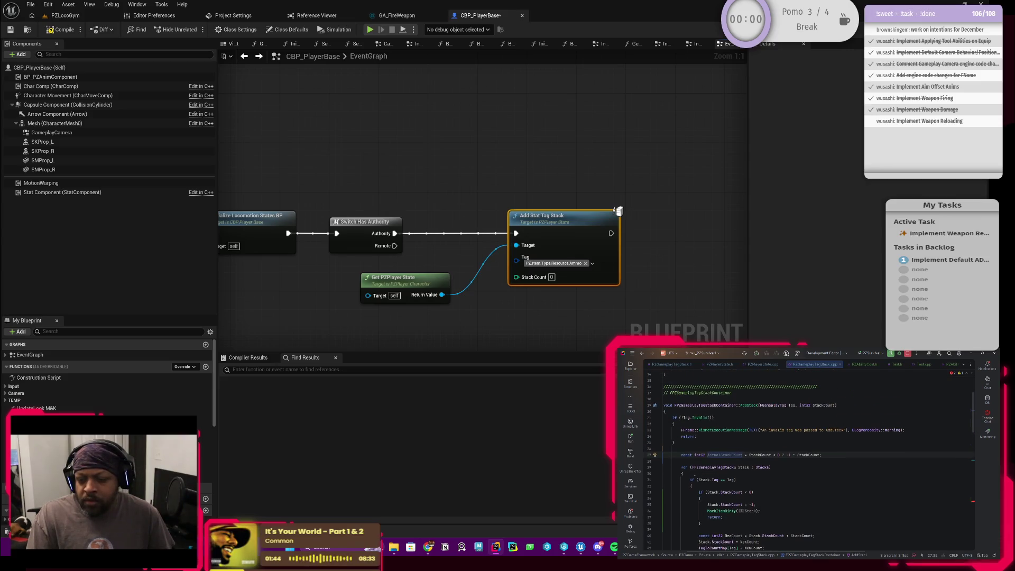
pyautogui.scroll(-1, 735, 467)
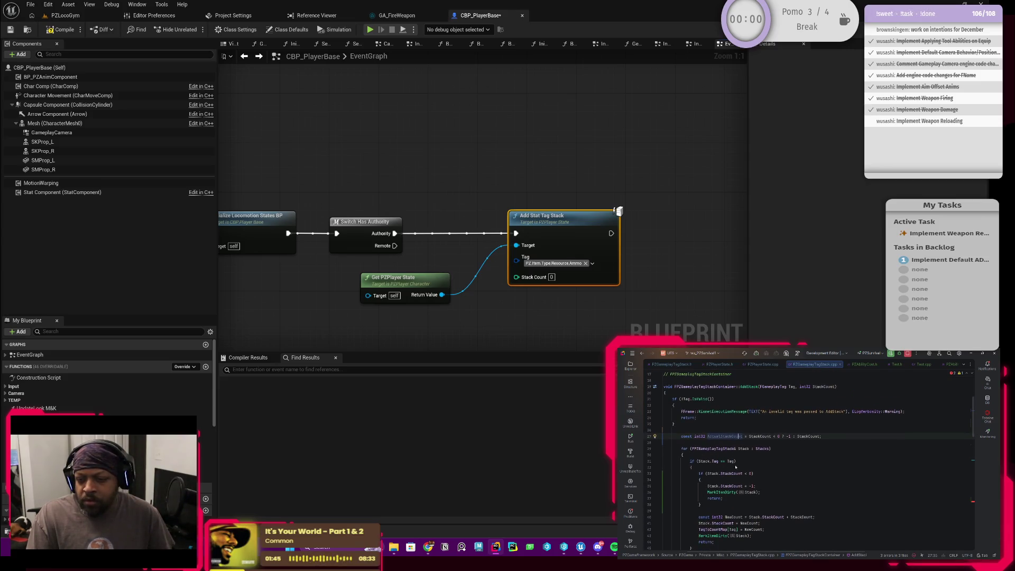
pyautogui.scroll(-2, 803, 461)
pyautogui.click(810, 480)
# Step: Undo and redo through the AddStack edits, removing the ActualStackCount declaration
pyautogui.hotkey('ctrl', 'shift', 'Left')
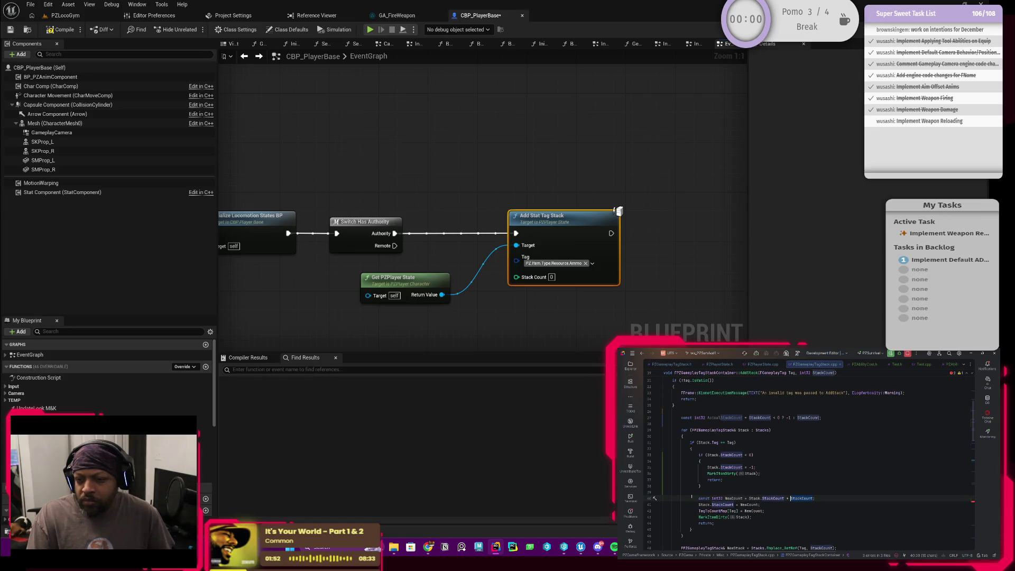
pyautogui.scroll(1, 691, 496)
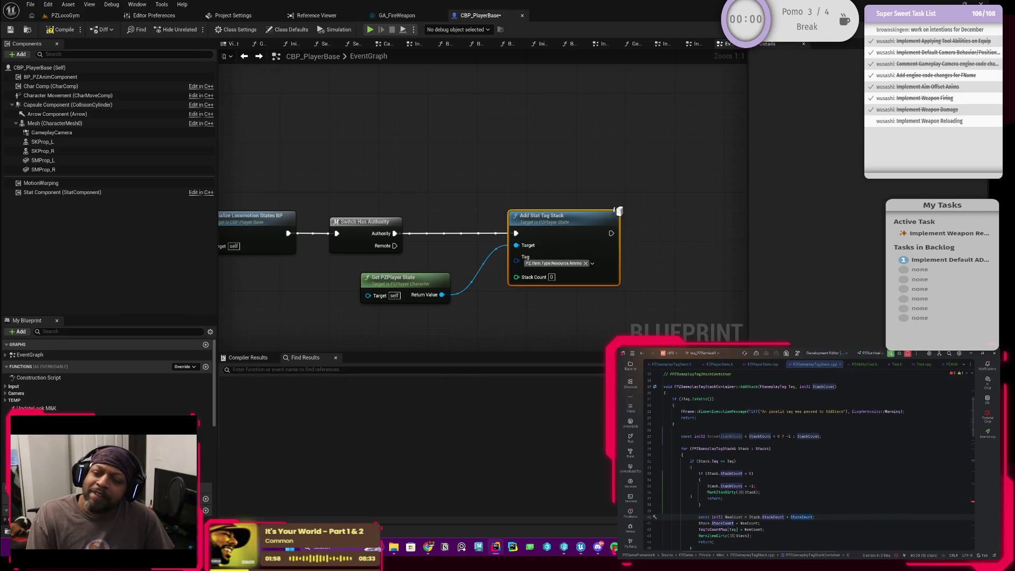
pyautogui.hotkey('ctrl', 'z')
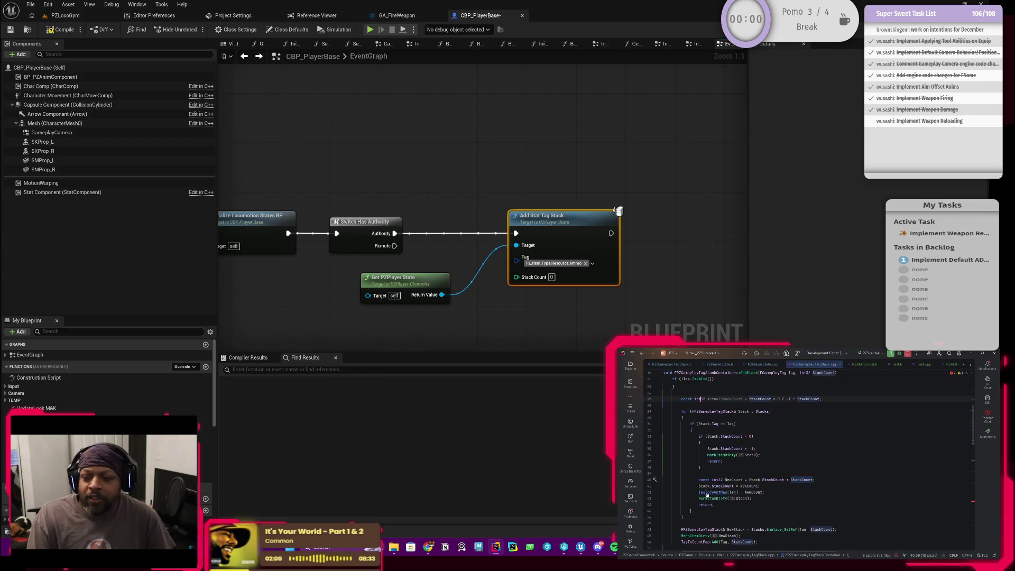
pyautogui.hotkey('ctrl', 'z')
pyautogui.hotkey('ctrl', 'z')
pyautogui.hotkey('ctrl', 'z')
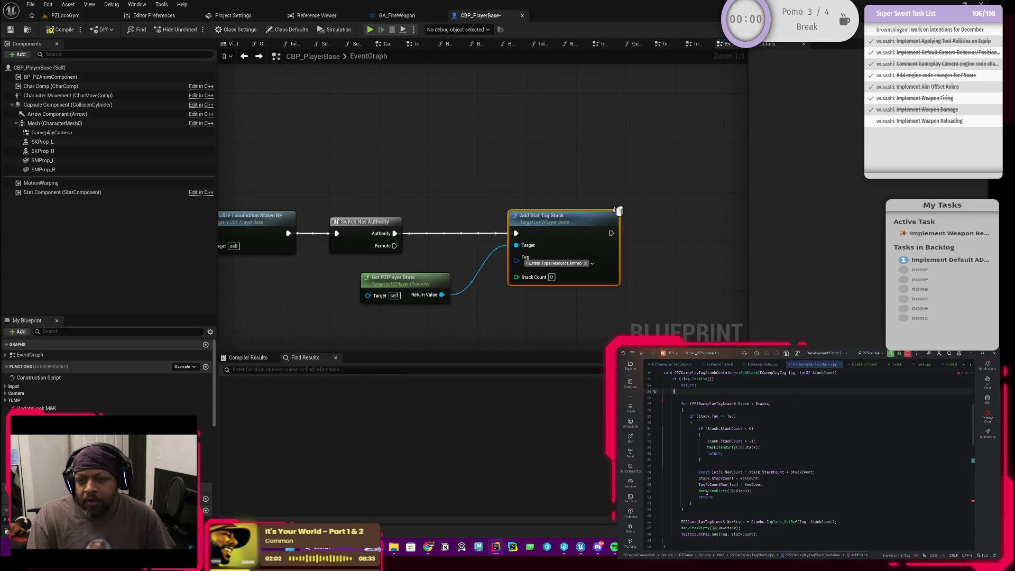
pyautogui.hotkey('ctrl', 'z')
pyautogui.hotkey('ctrl', 'z')
pyautogui.hotkey('ctrl', 'z')
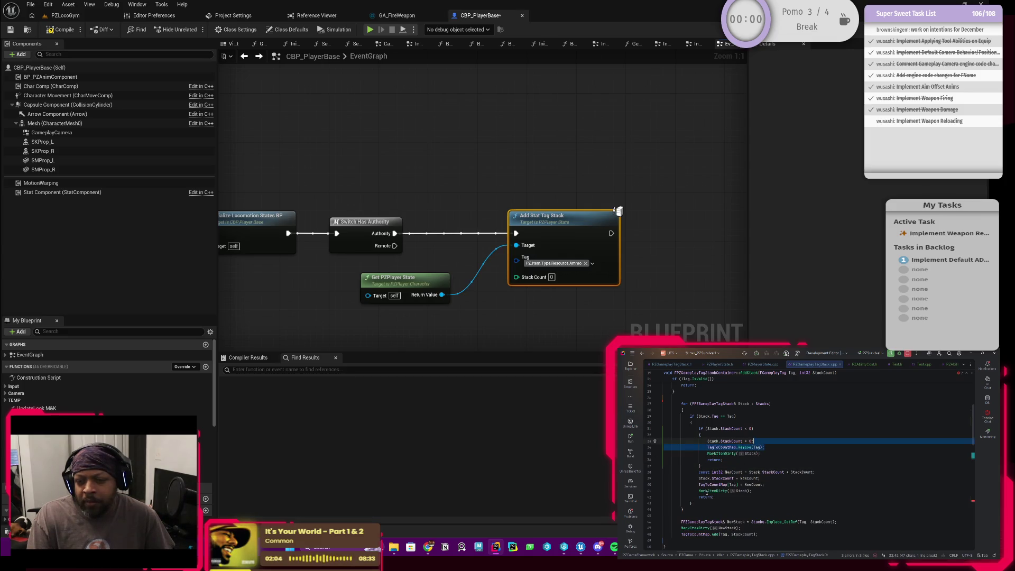
pyautogui.hotkey('ctrl', 'shift', 'z')
pyautogui.hotkey('ctrl', 'shift', 'z')
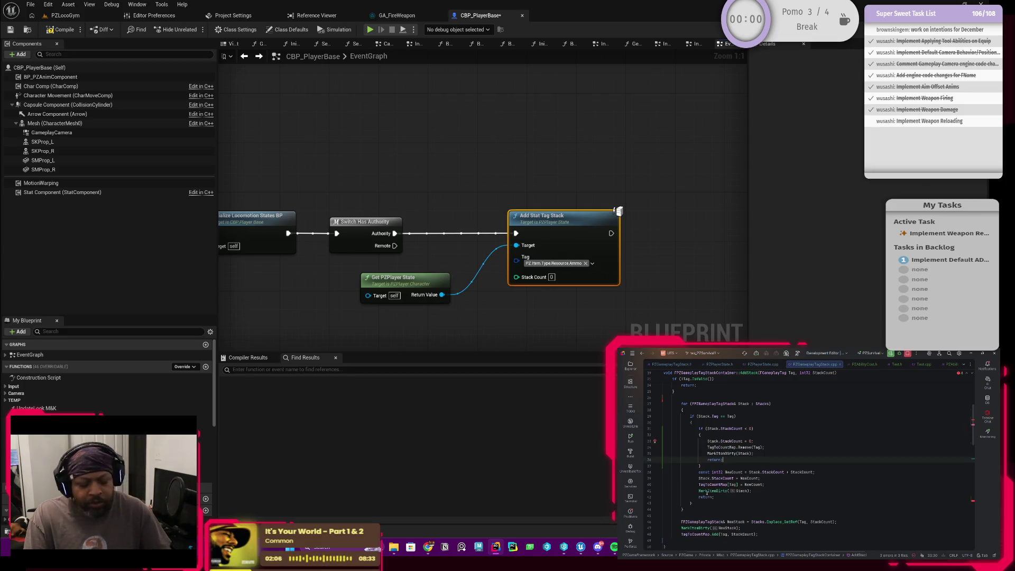
pyautogui.hotkey('ctrl', 'shift', 'z')
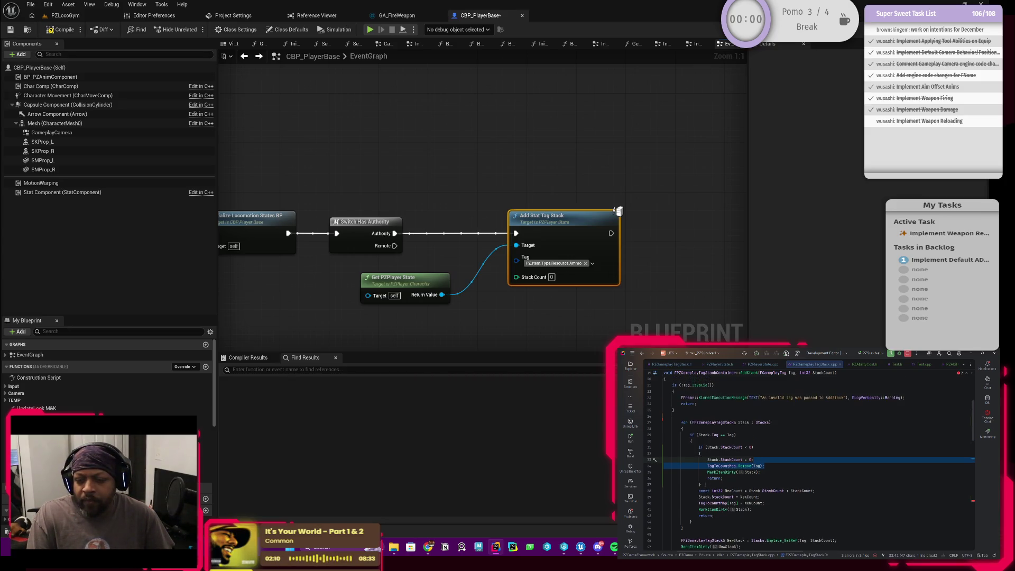
pyautogui.hotkey('ctrl', 'z')
pyautogui.hotkey('ctrl', 'shift', 'z')
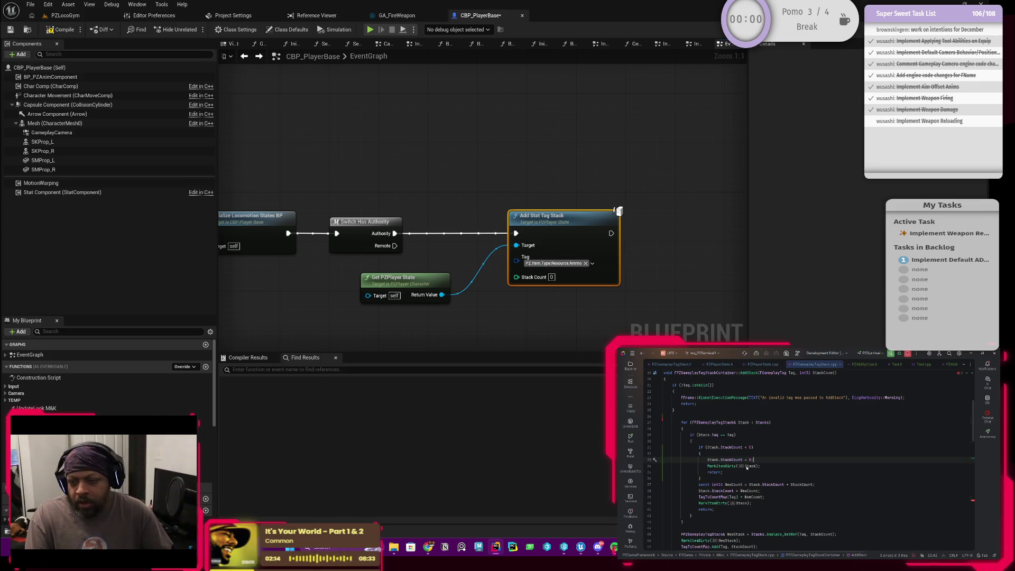
# Step: Restore the StackCount = -1 block, add a line after it, and select the stack-search loop
pyautogui.press('Down')
pyautogui.press('Down')
pyautogui.press('Down')
pyautogui.hotkey('ctrl', 'z')
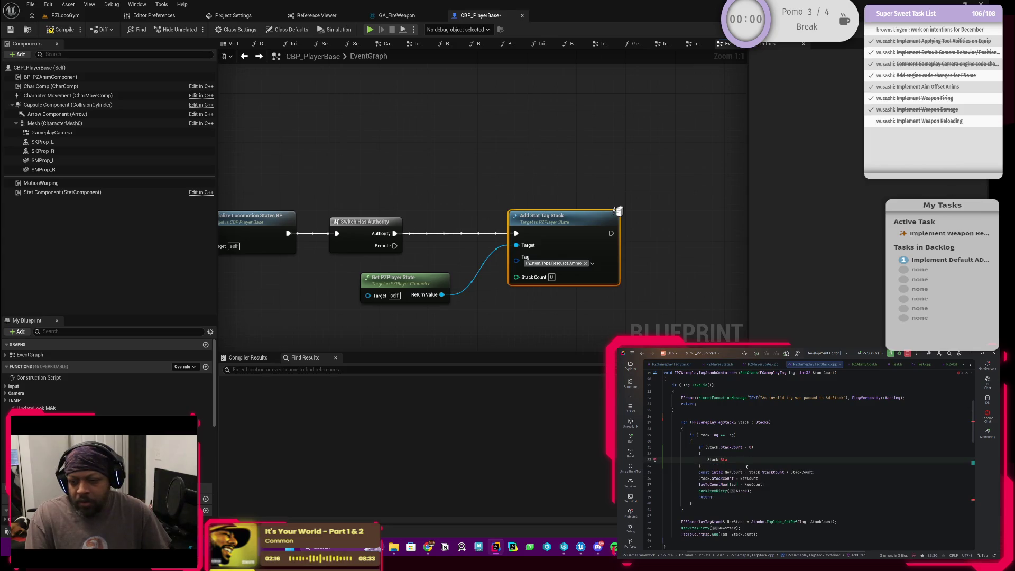
pyautogui.hotkey('ctrl', 'shift', 'z')
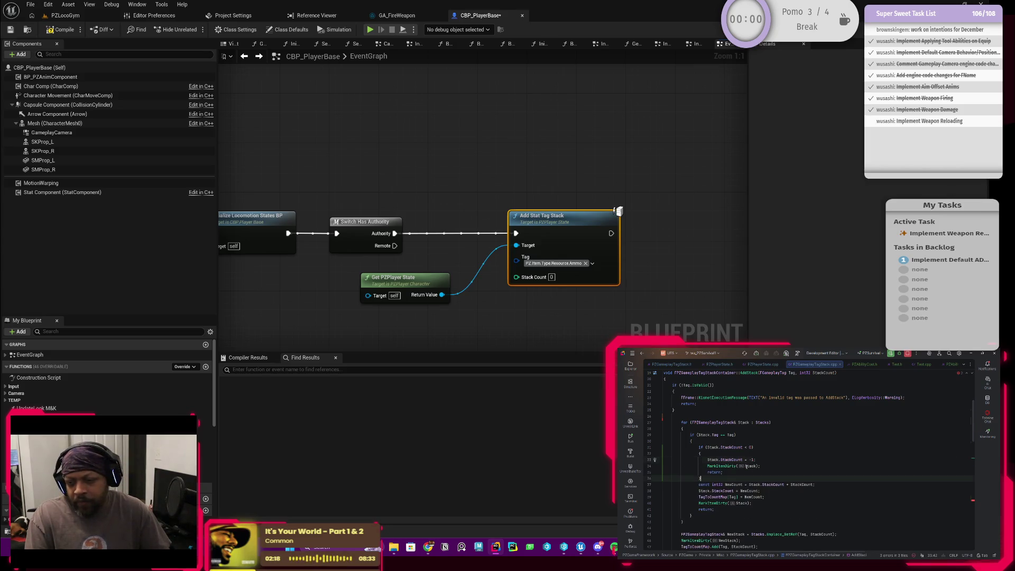
pyautogui.press('Return')
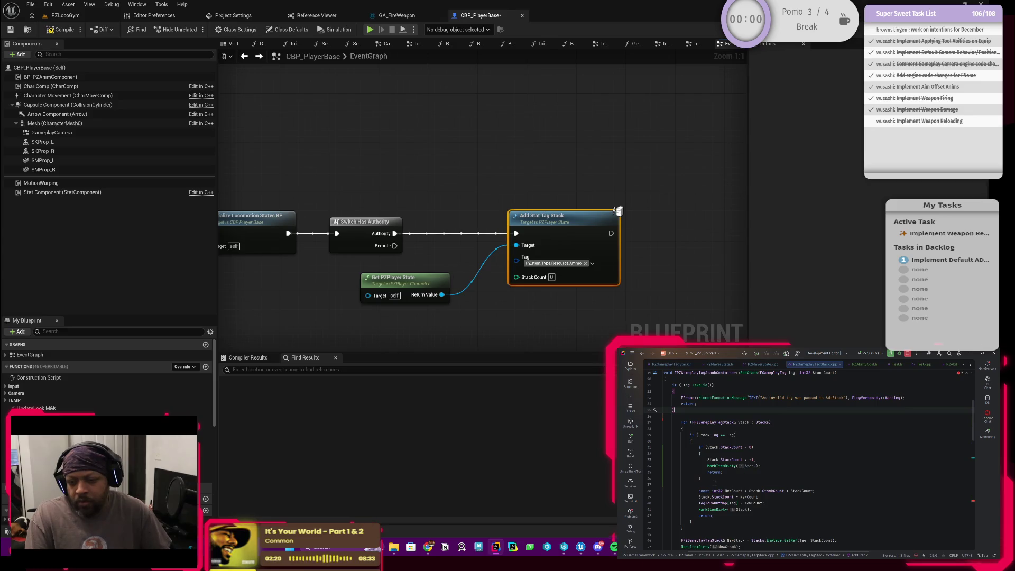
pyautogui.moveTo(701, 479)
pyautogui.mouseDown()
pyautogui.moveTo(681, 465)
pyautogui.moveTo(681, 422)
pyautogui.mouseUp()
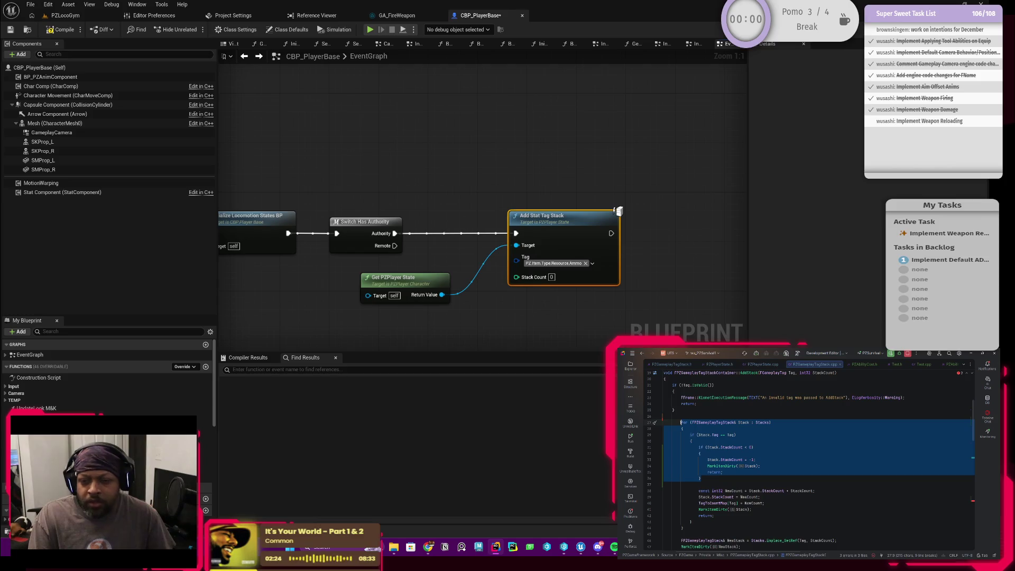
# Step: Replace the Stacks.Add() placeholder in SetStacksInfinite with the copied stack-search loop
pyautogui.scroll(3, 711, 448)
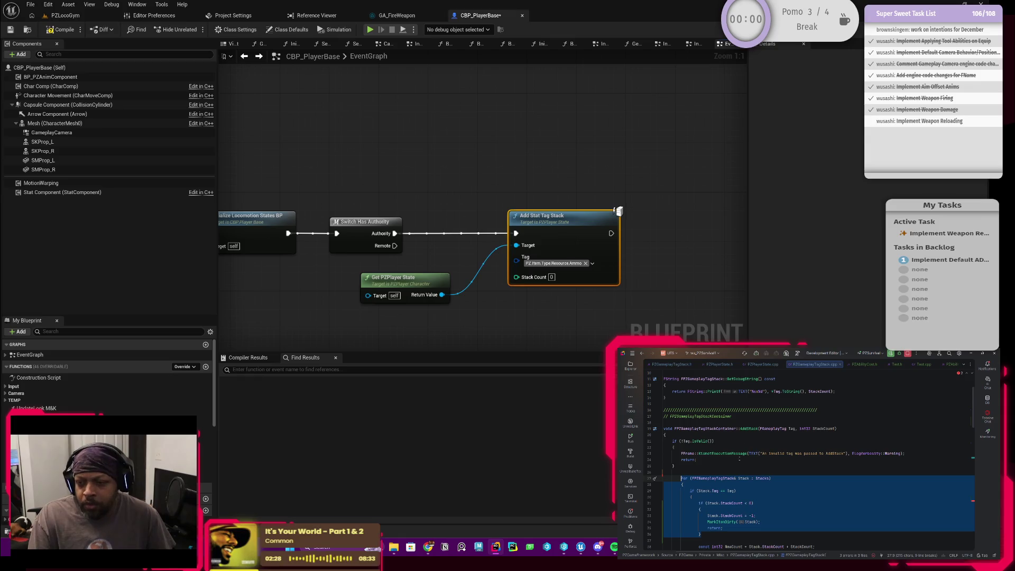
pyautogui.scroll(-8, 708, 490)
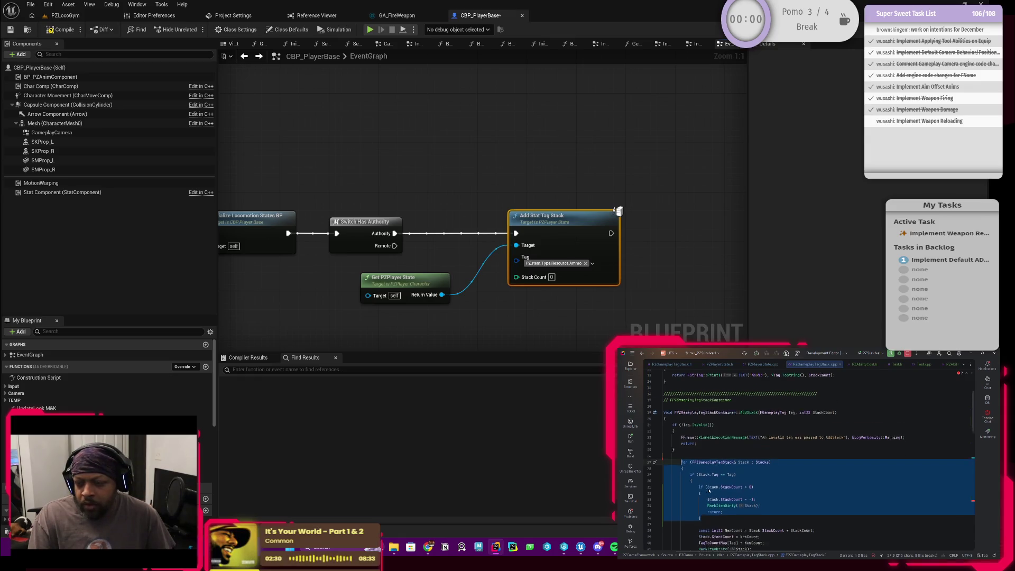
pyautogui.scroll(-8, 808, 459)
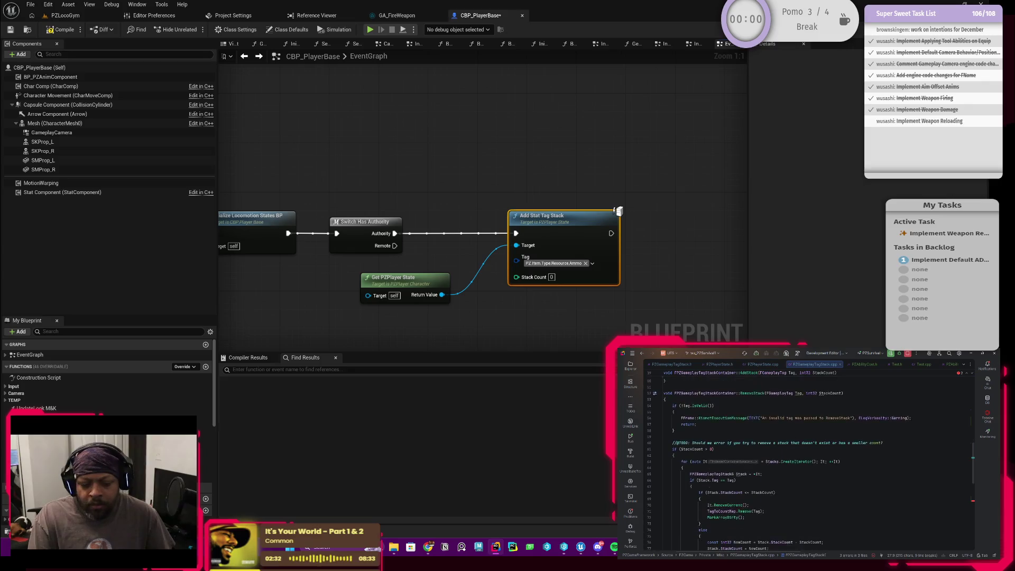
pyautogui.scroll(-6, 808, 460)
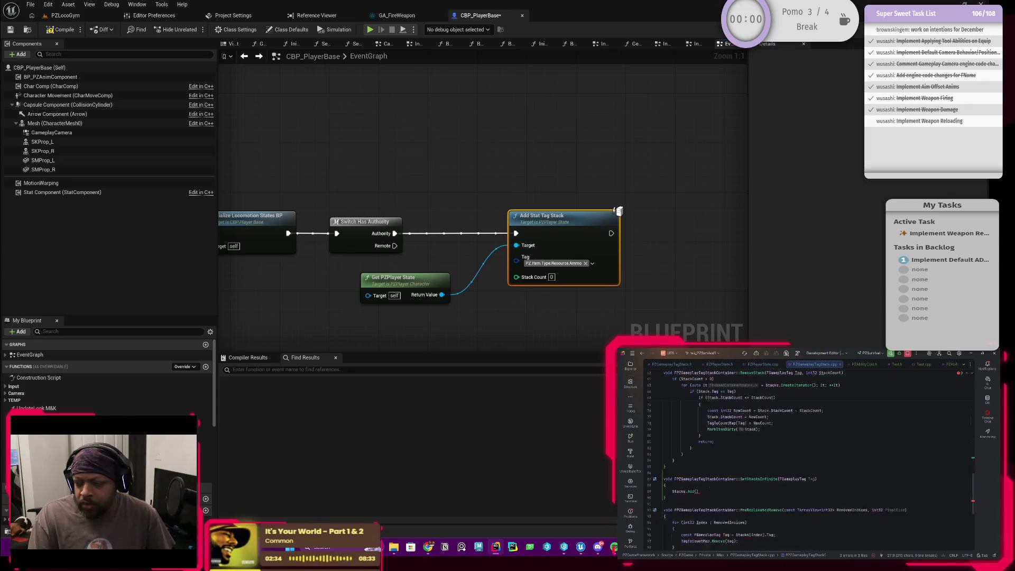
pyautogui.moveTo(703, 455); pyautogui.dragTo(672, 455)
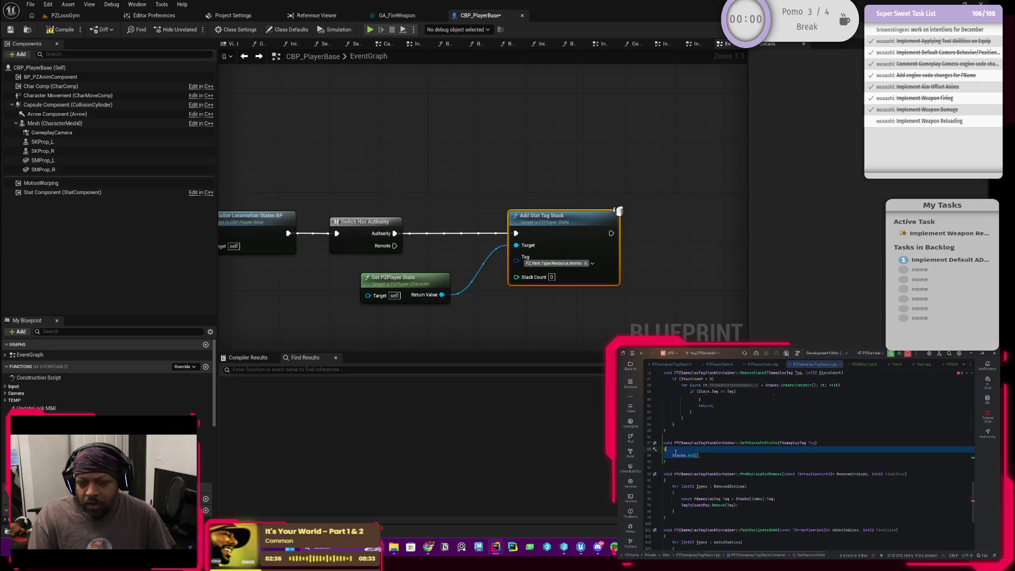
pyautogui.hotkey('ctrl', 'v')
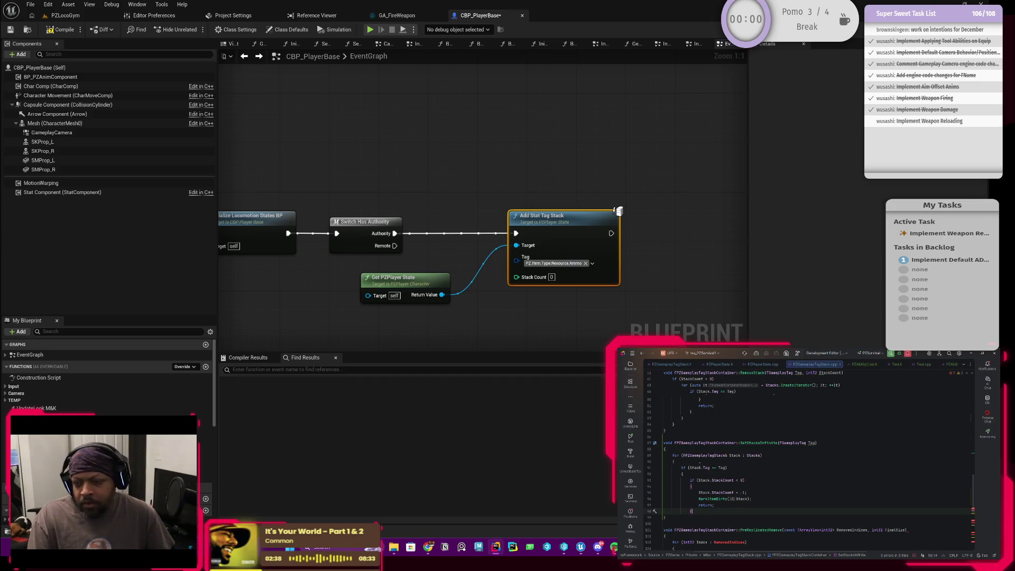
# Step: Add the two closing braces ending the loop and the function
pyautogui.click(817, 443)
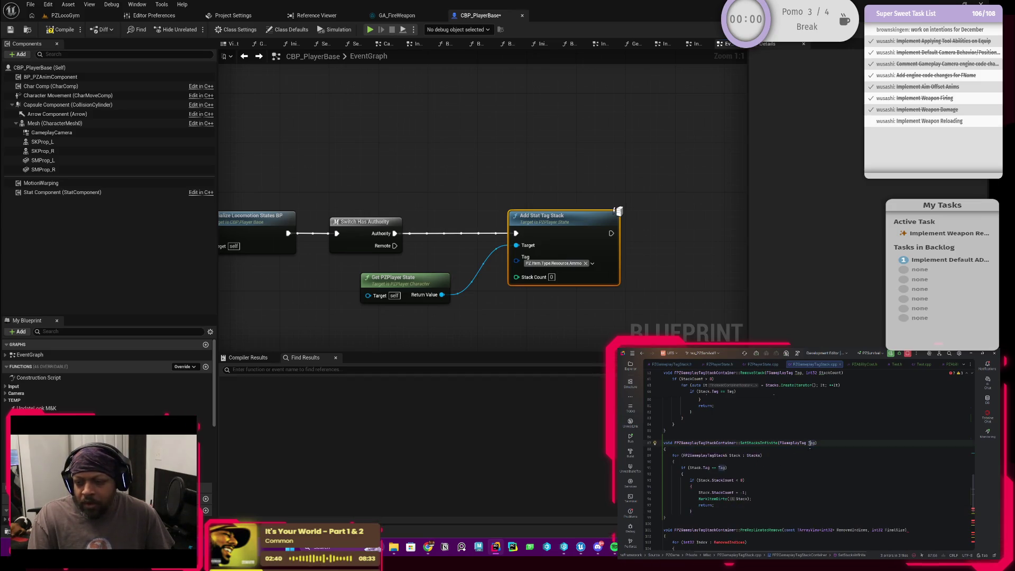
pyautogui.scroll(1, 708, 478)
pyautogui.scroll(-3, 709, 478)
pyautogui.click(703, 475)
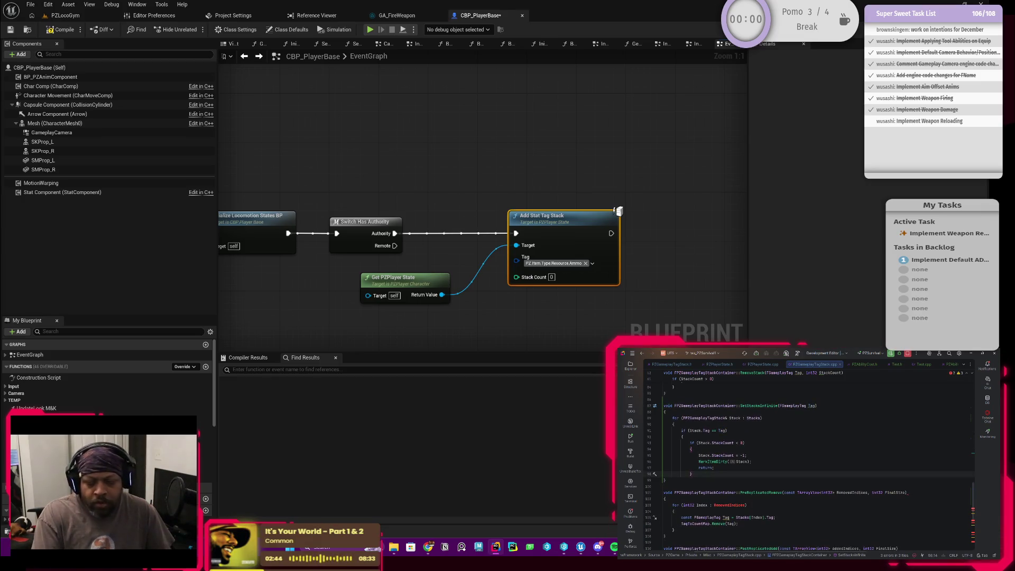
pyautogui.press('Return')
pyautogui.write('}')
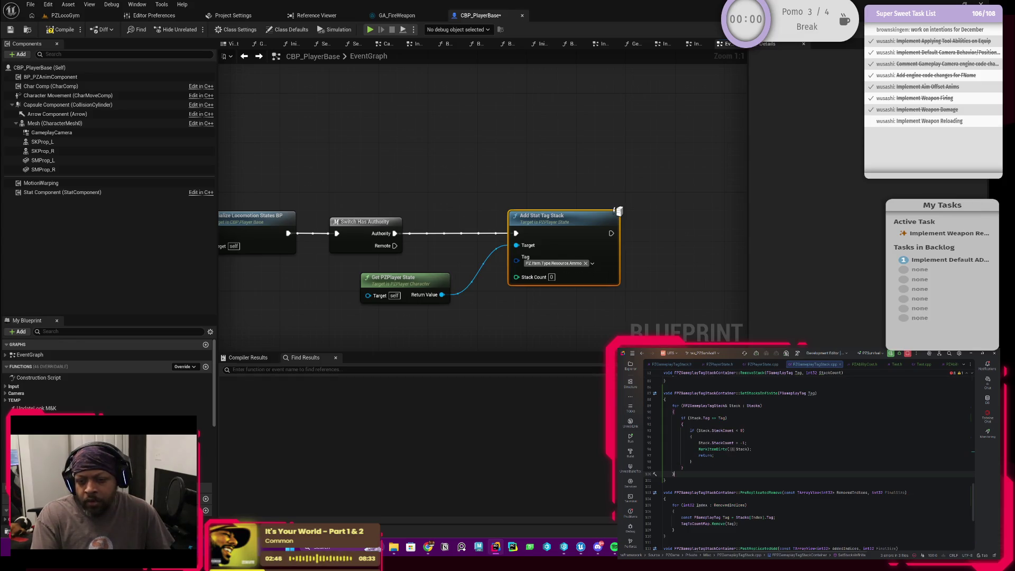
pyautogui.press('Return')
pyautogui.write('}')
# Step: Review the Tag parameter and Stack loop variable, then start a new line after the loop
pyautogui.scroll(2, 721, 458)
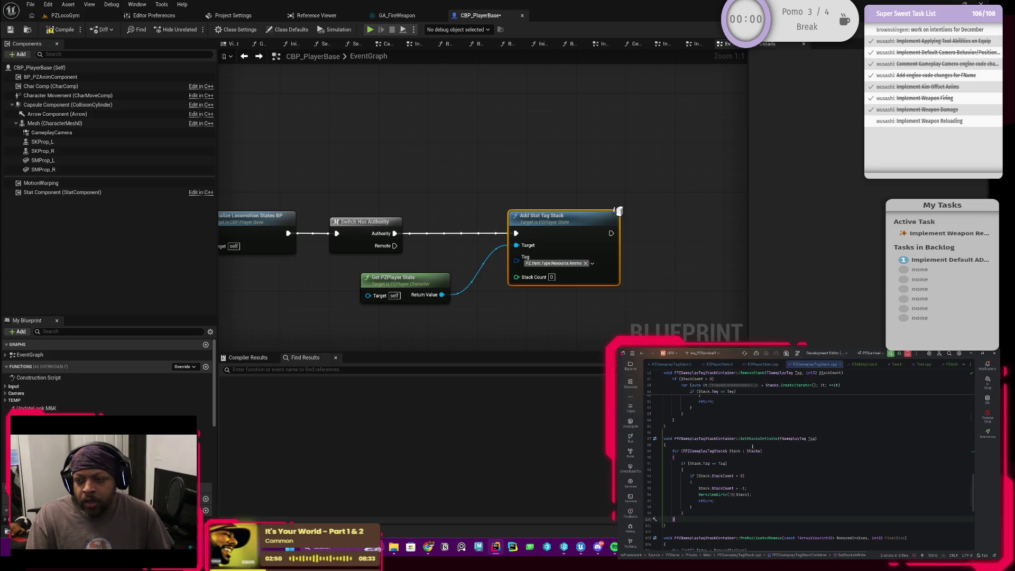
pyautogui.click(810, 438)
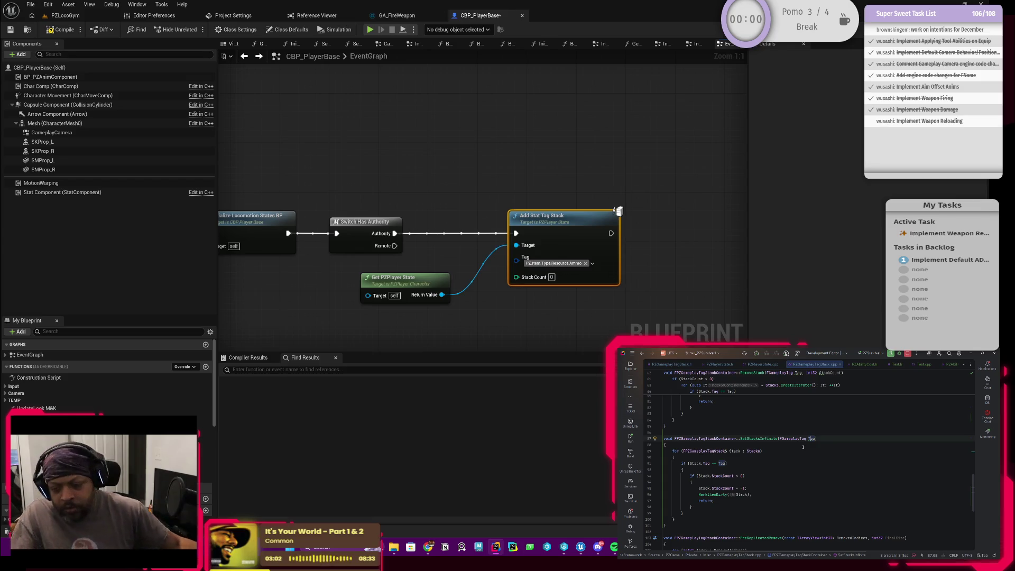
pyautogui.scroll(1, 802, 446)
pyautogui.scroll(-1, 715, 468)
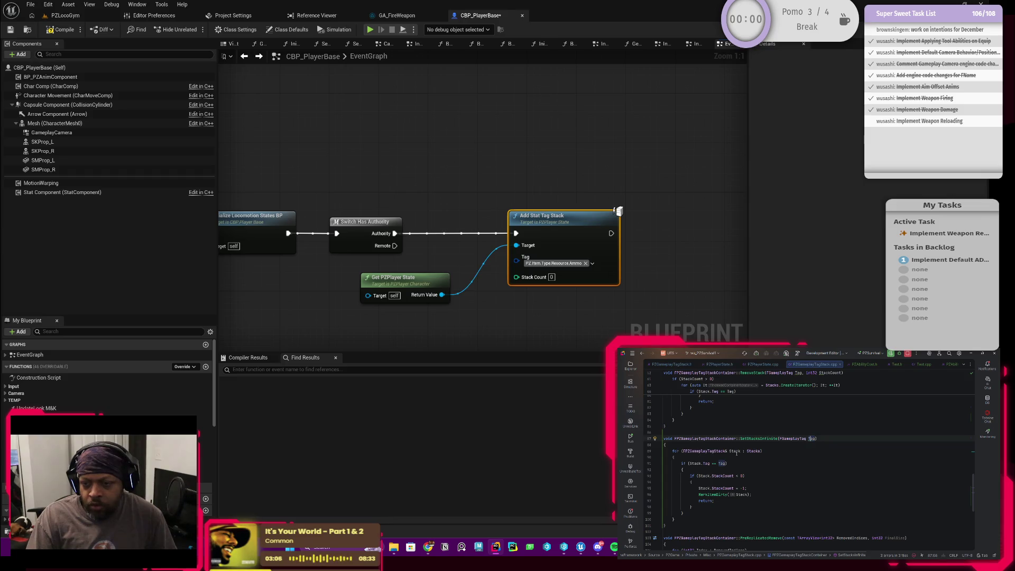
pyautogui.scroll(-1, 703, 465)
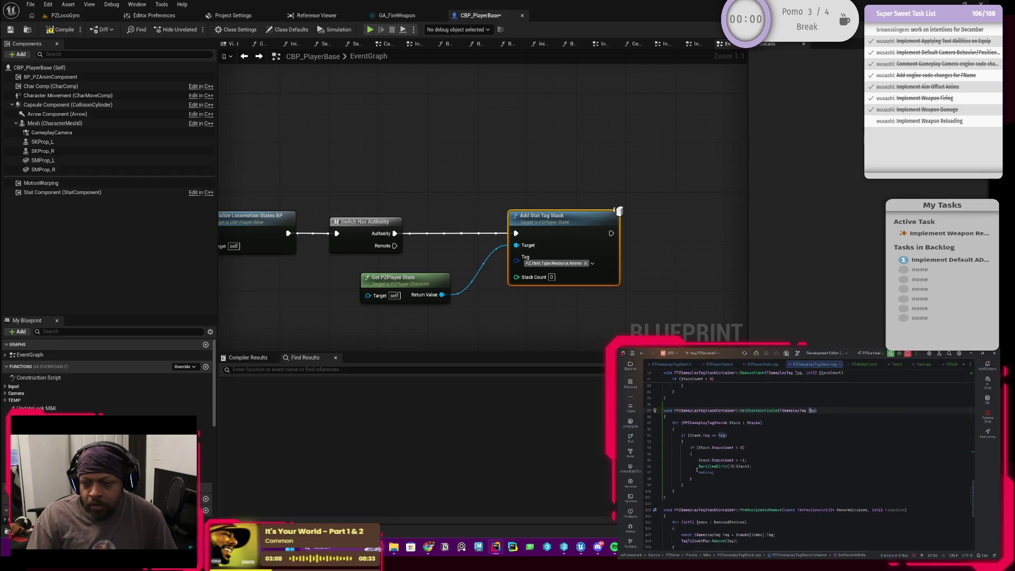
pyautogui.scroll(1, 696, 469)
pyautogui.click(727, 453)
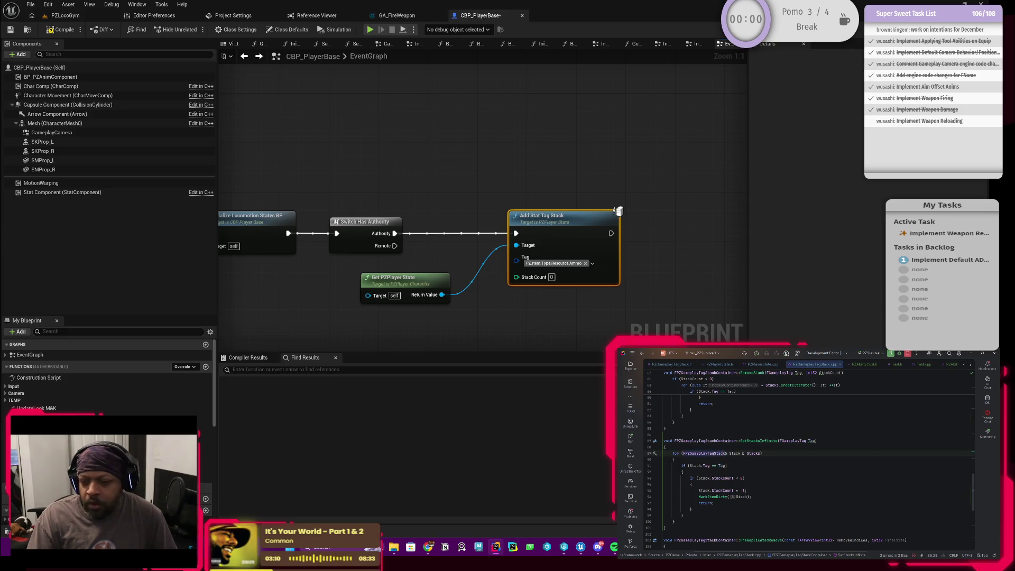
pyautogui.click(691, 466)
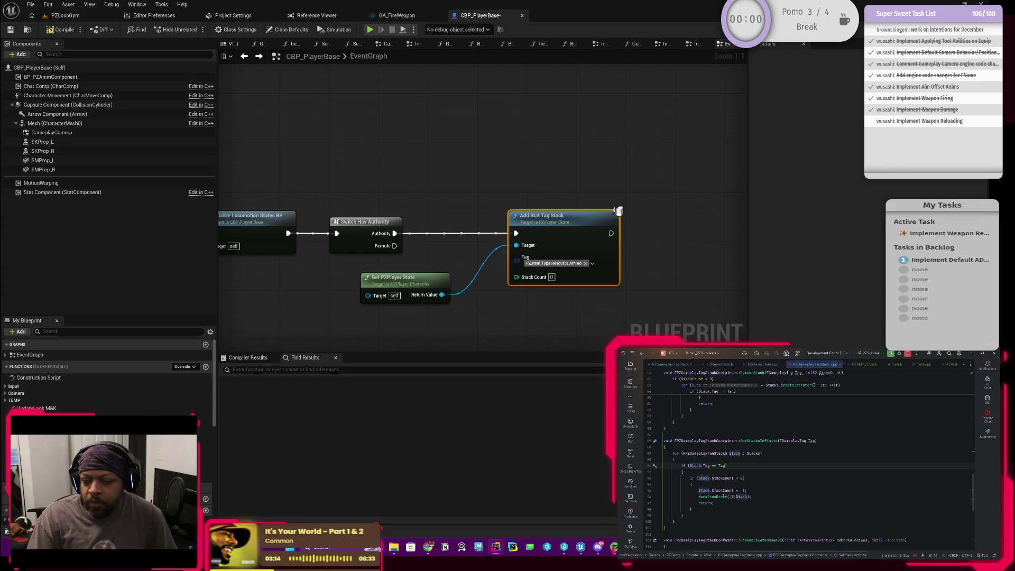
pyautogui.click(689, 521)
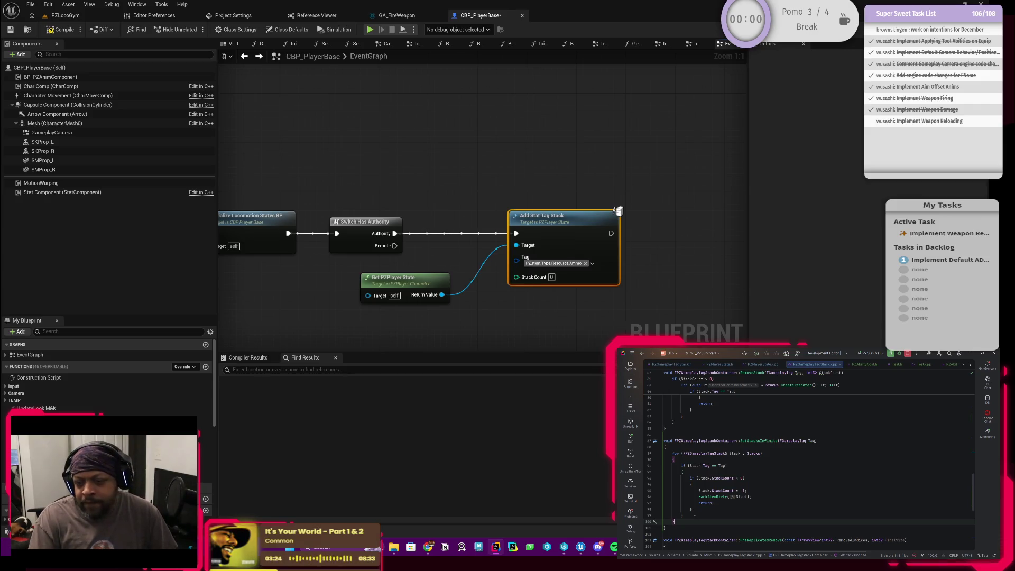
pyautogui.press('Return')
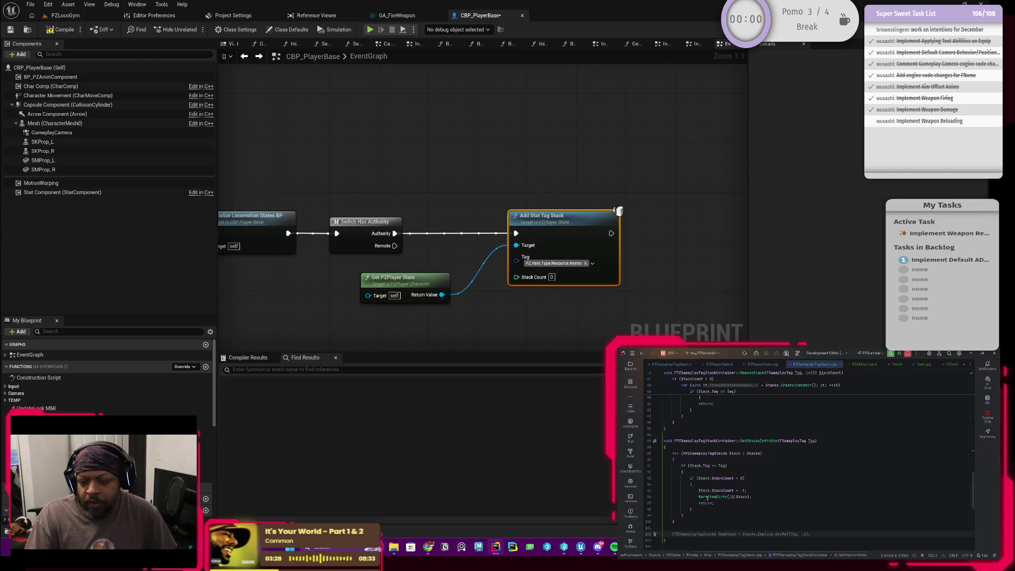
# Step: Finish SetStacksInfinite's fallback: emplace the tag with count -1, MarkItemDirty, and add it to TagToCountMap at -1
pyautogui.press('Tab')
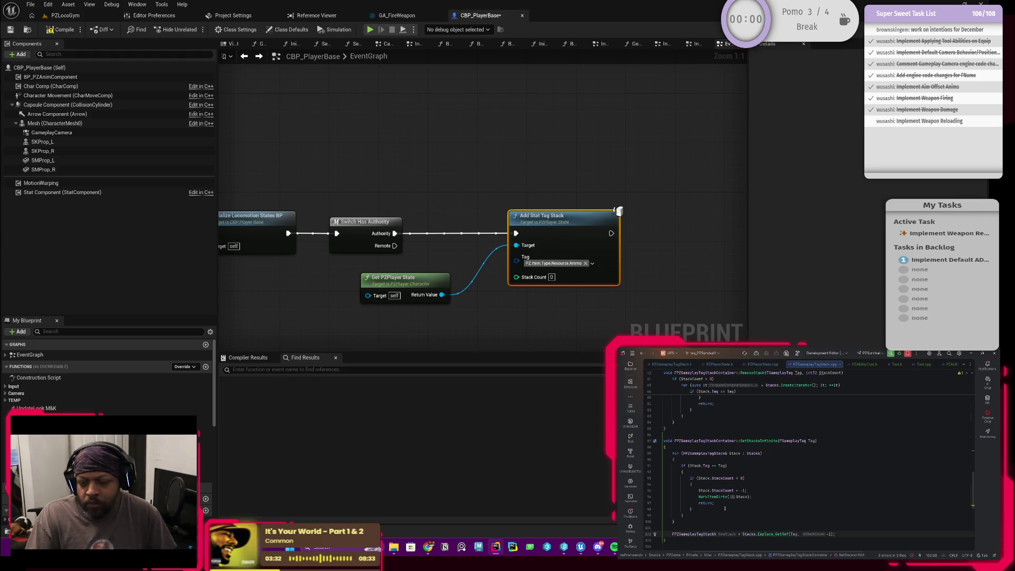
pyautogui.press('Return')
pyautogui.press('Tab')
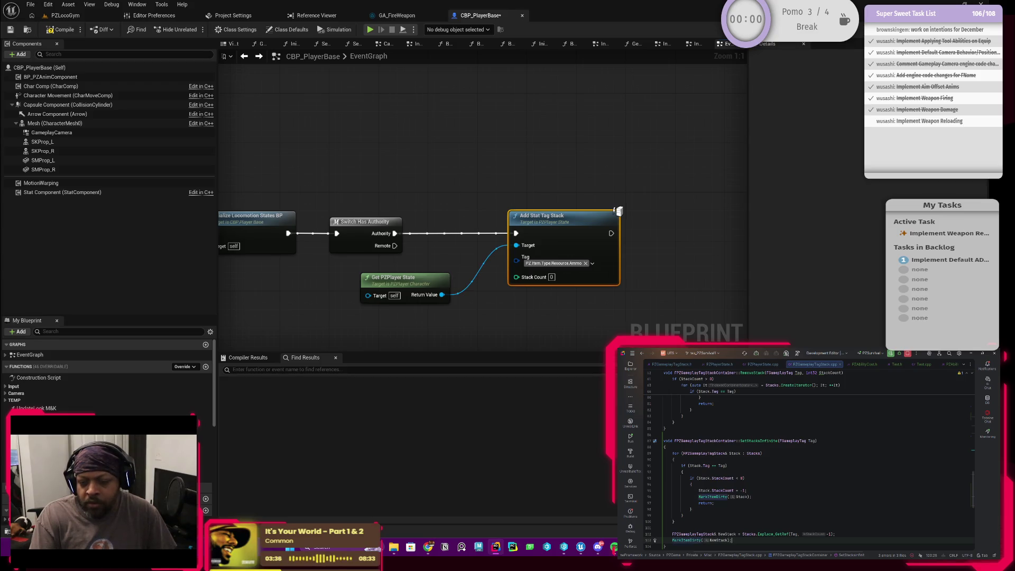
pyautogui.press('Return')
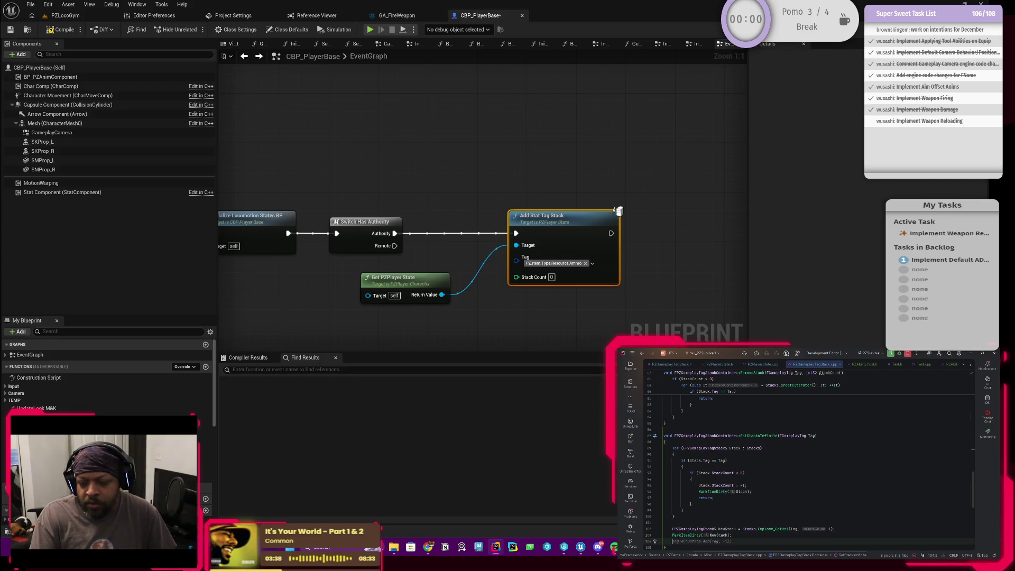
pyautogui.press('Tab')
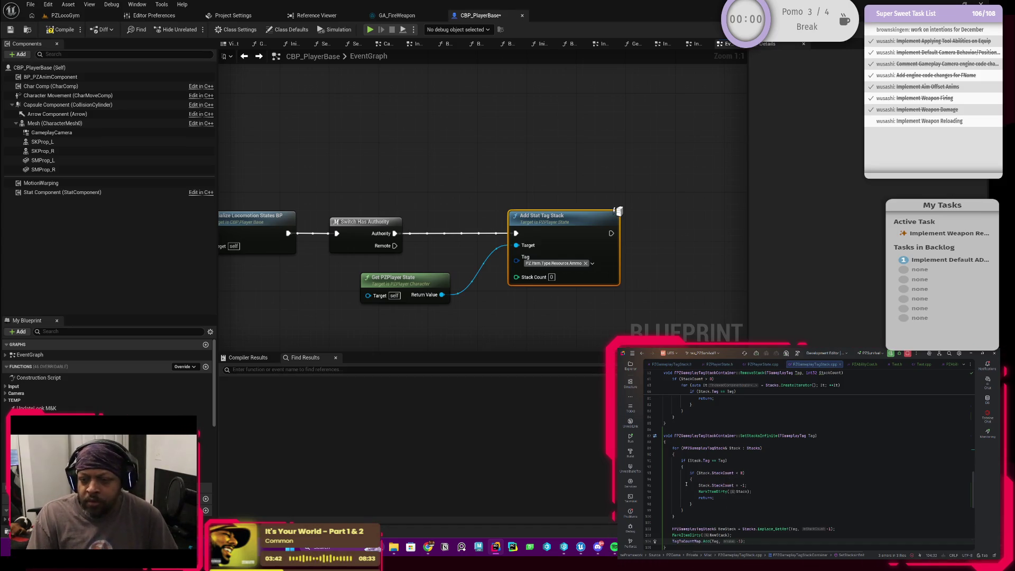
pyautogui.scroll(-2, 746, 506)
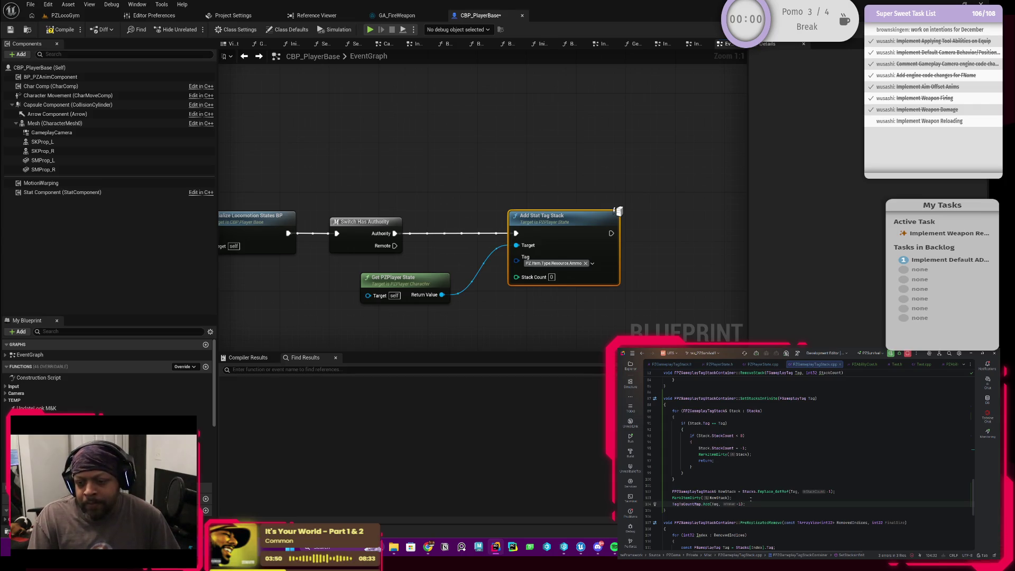
pyautogui.scroll(1, 744, 500)
pyautogui.scroll(-1, 715, 500)
pyautogui.scroll(1, 738, 483)
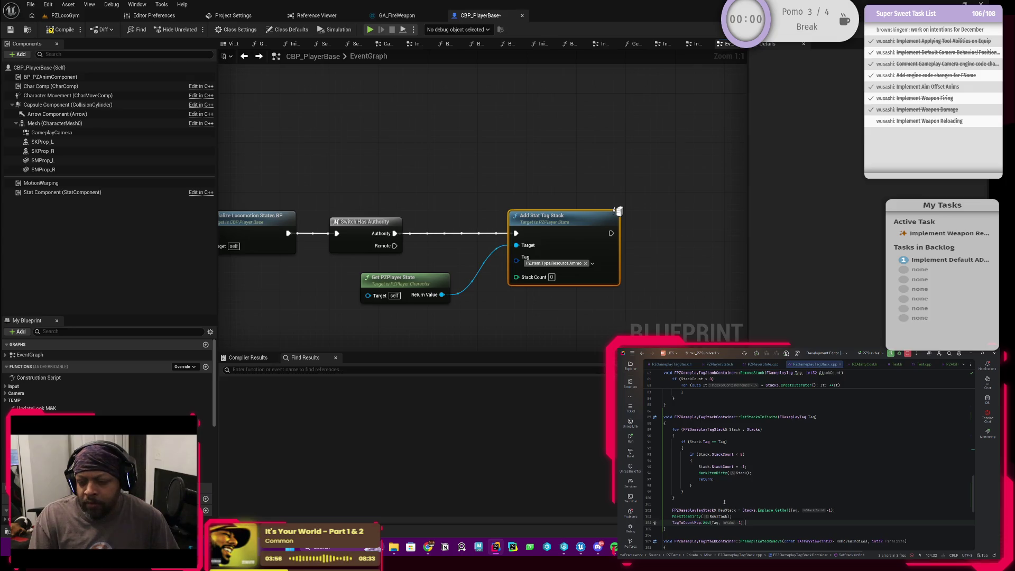
pyautogui.scroll(6, 723, 507)
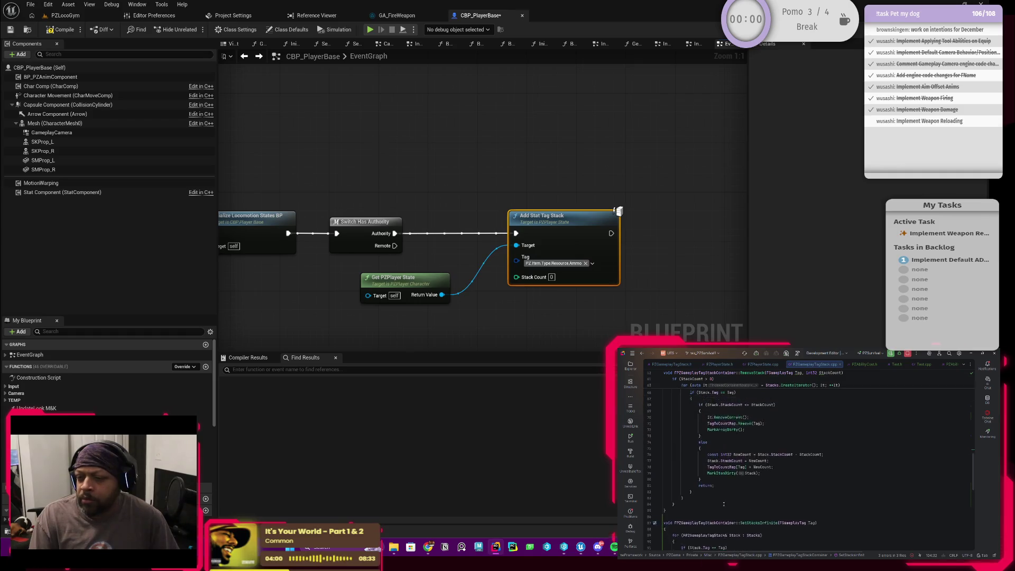
# Step: Delete the StackCount < 0 early-return check from AddStack
pyautogui.scroll(8, 723, 503)
pyautogui.scroll(7, 723, 503)
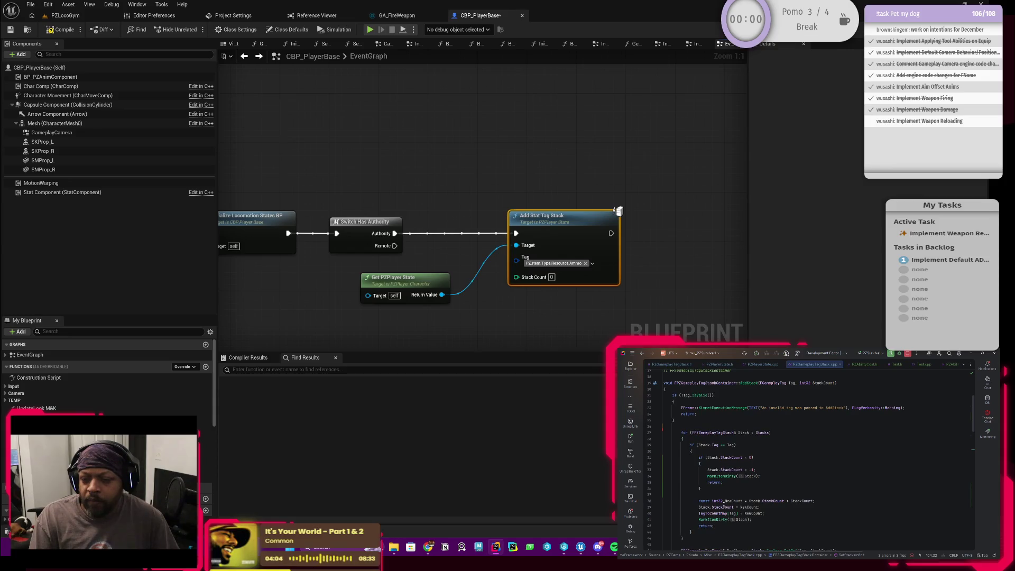
pyautogui.hotkey('shift', 'Up')
pyautogui.hotkey('shift', 'Up')
pyautogui.hotkey('shift', 'Up')
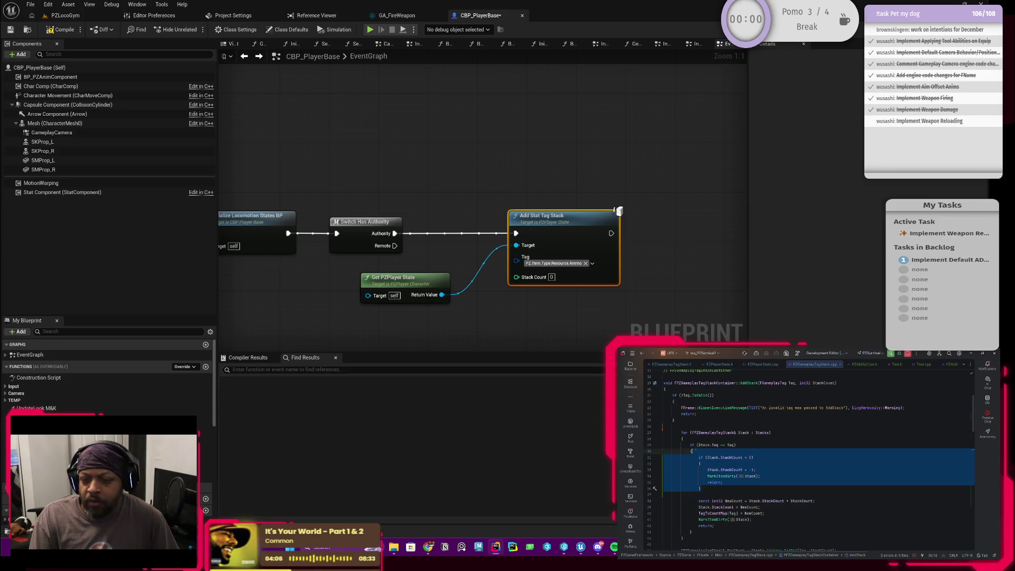
pyautogui.press('Delete')
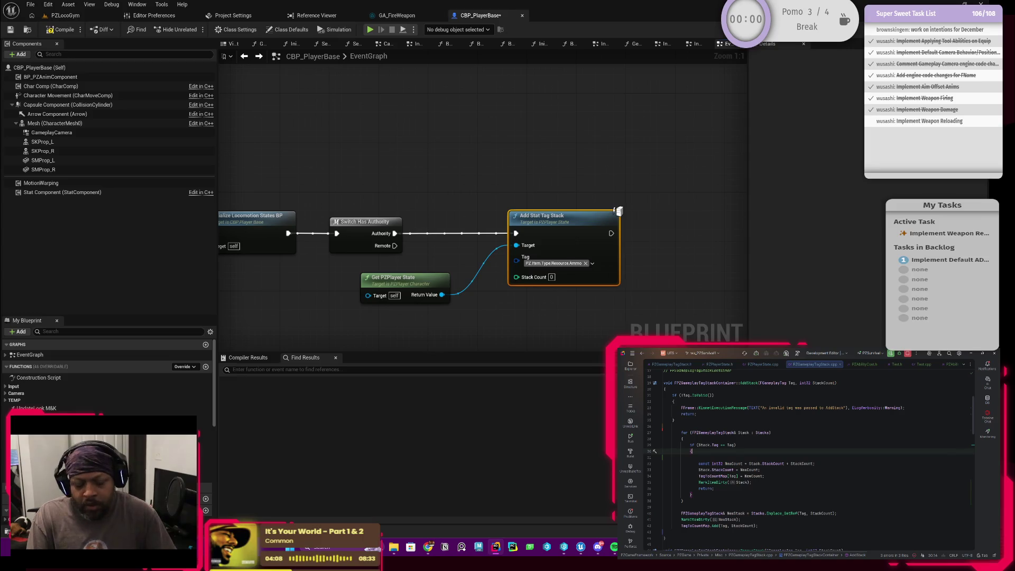
pyautogui.scroll(-2, 738, 506)
pyautogui.scroll(-6, 739, 505)
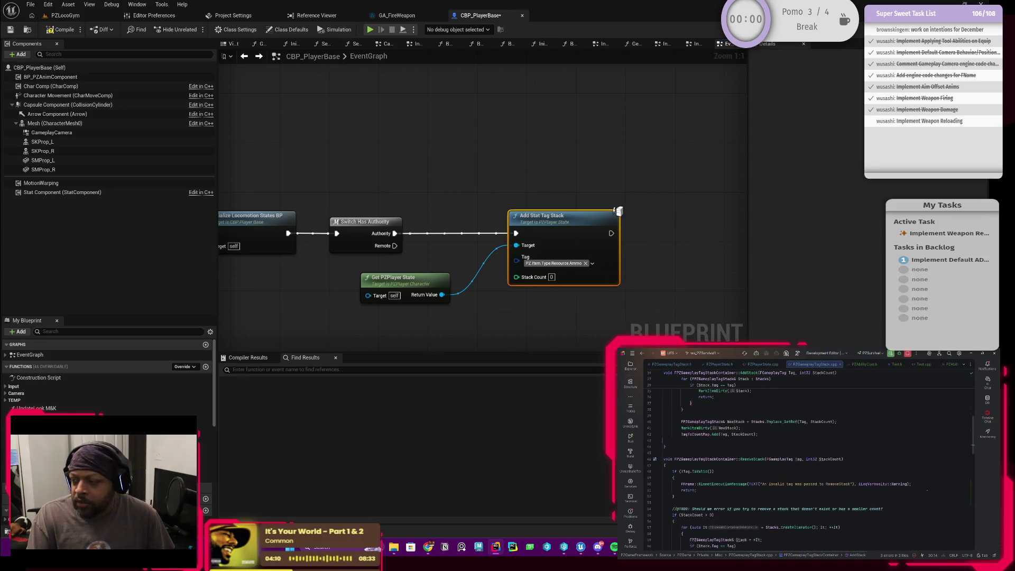
pyautogui.moveTo(972, 438); pyautogui.dragTo(970, 527)
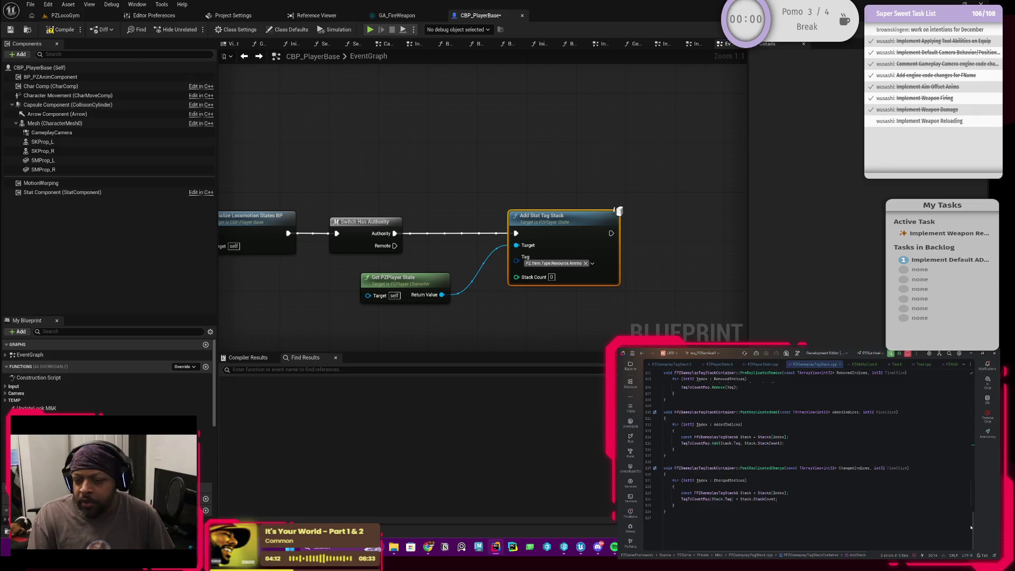
pyautogui.scroll(15, 761, 501)
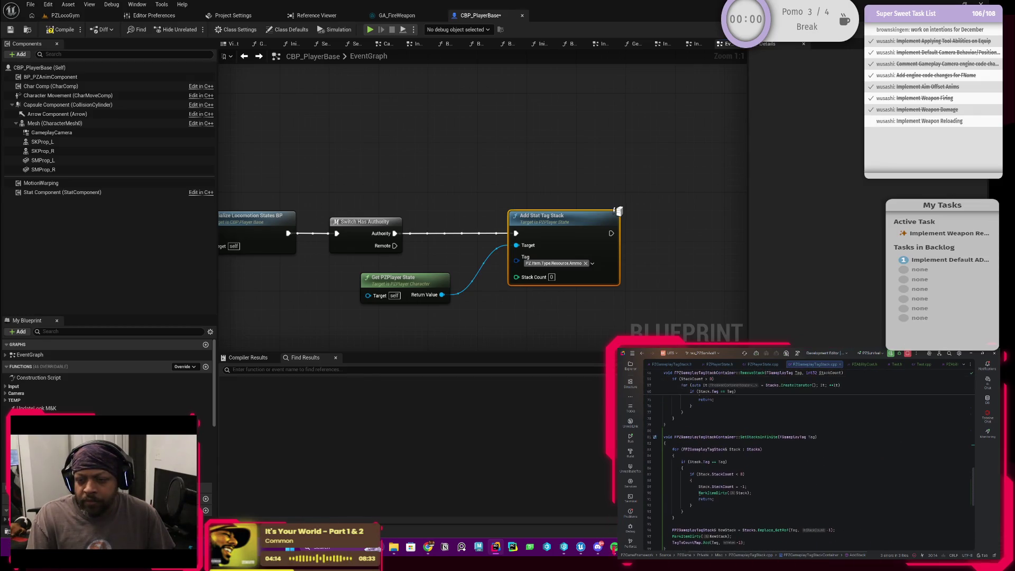
pyautogui.scroll(-1, 695, 501)
pyautogui.moveTo(744, 504); pyautogui.dragTo(674, 412)
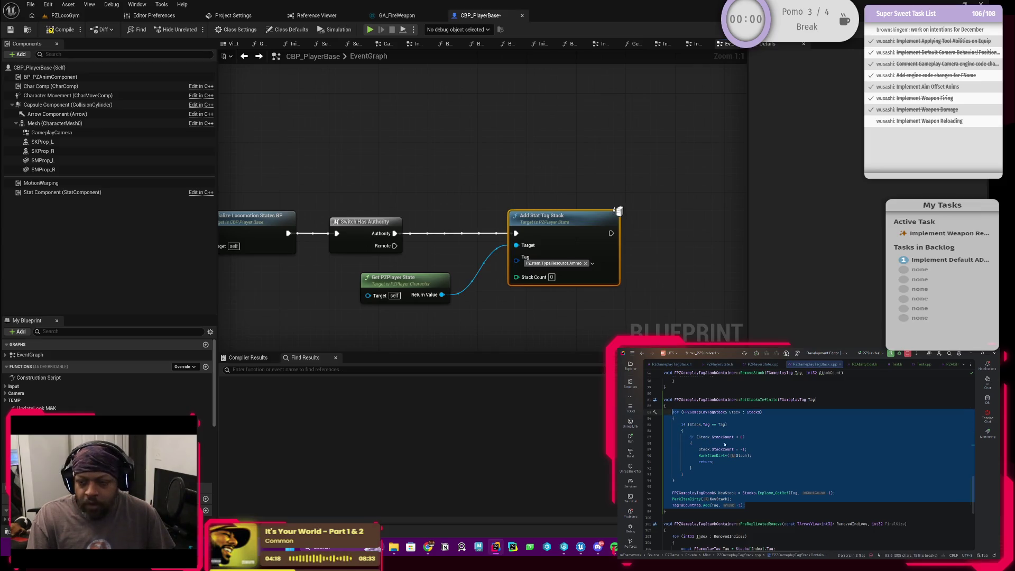
# Step: Step back through recent edits and restore the loop in the SetStacksInfinite body
pyautogui.hotkey('ctrl', 'shift', 'BackSpace')
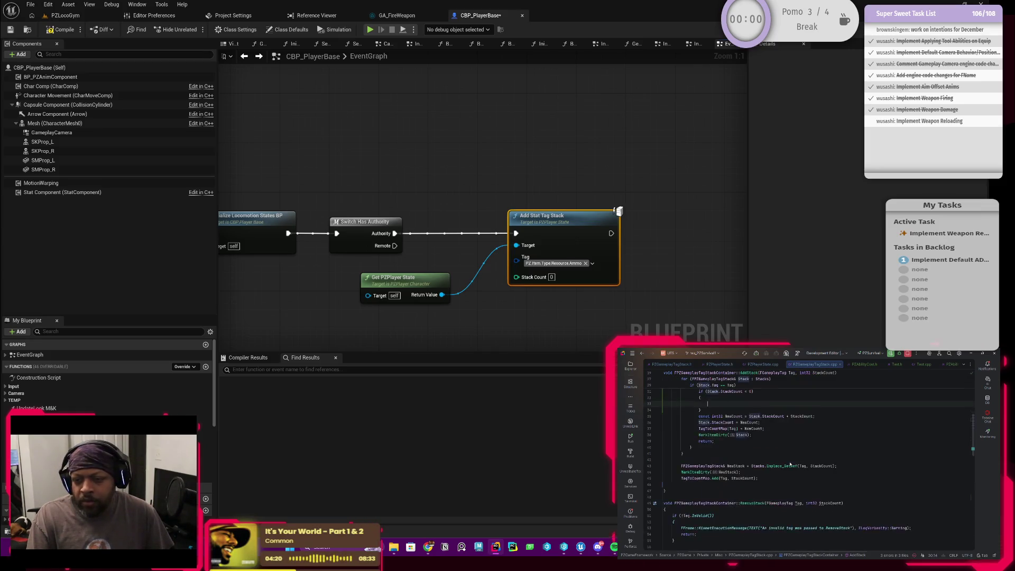
pyautogui.hotkey('ctrl', 'shift', 'BackSpace')
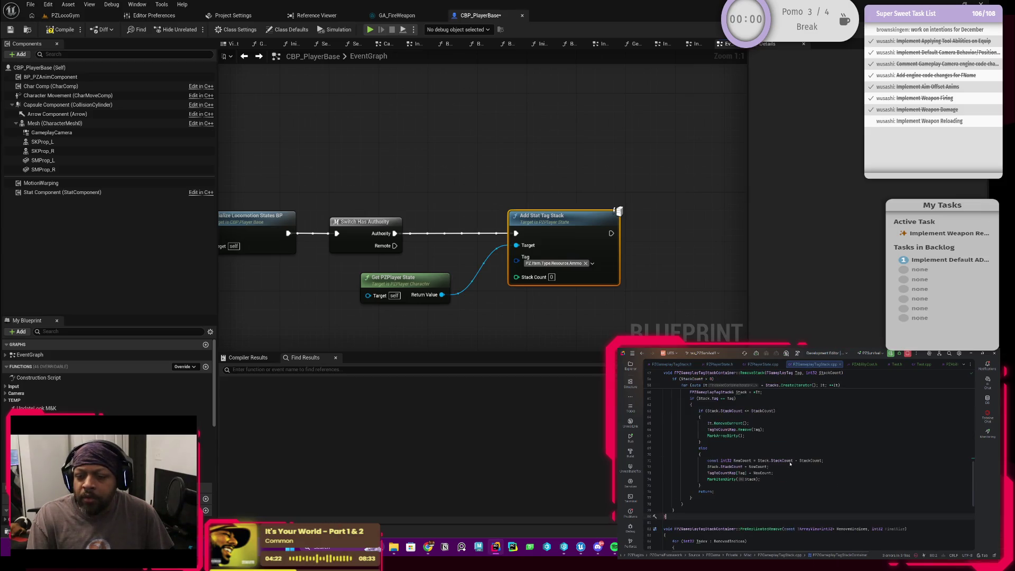
pyautogui.scroll(2, 777, 459)
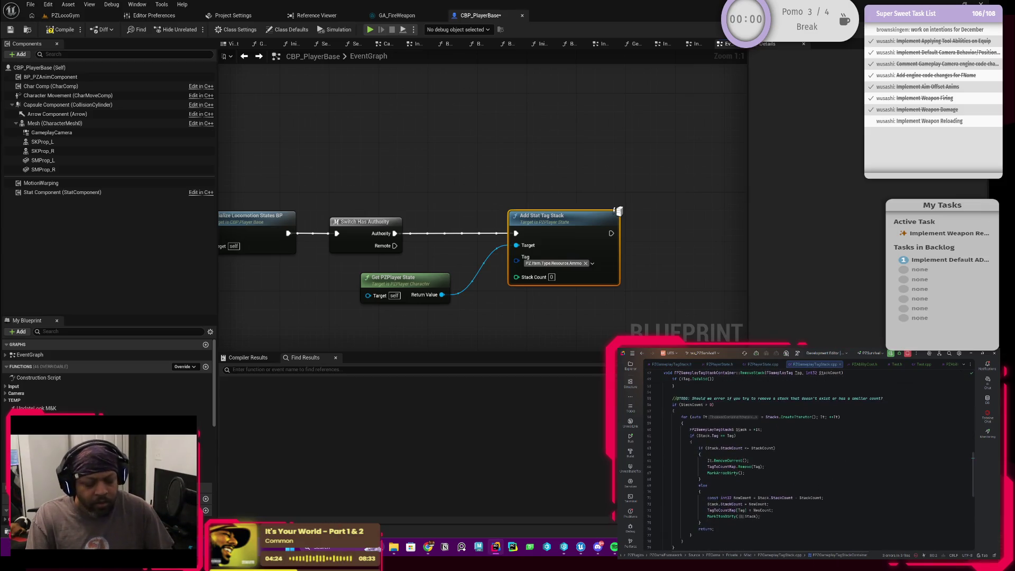
pyautogui.press('Down')
pyautogui.press('Down')
pyautogui.press('Down')
pyautogui.scroll(-3, 678, 485)
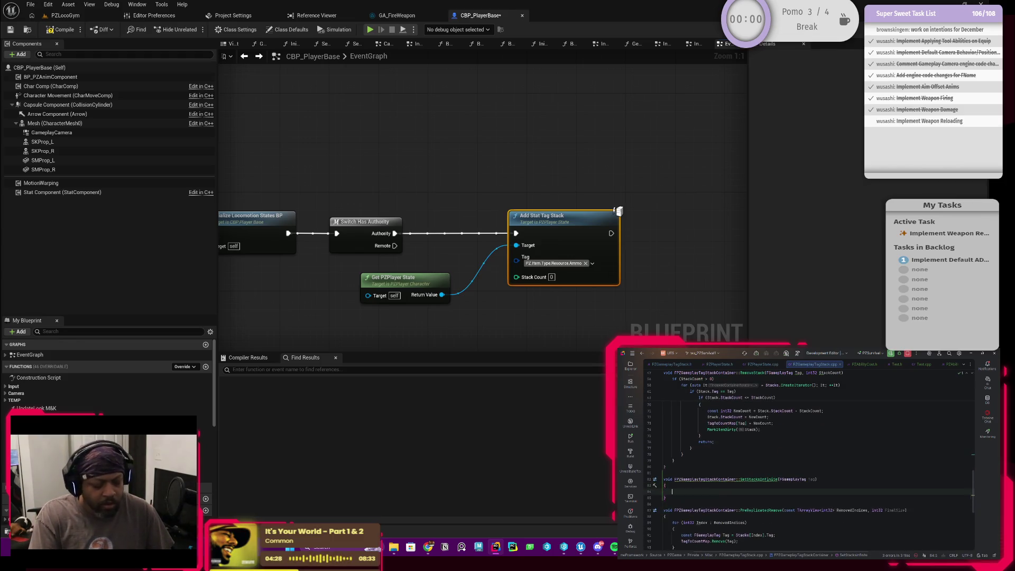
pyautogui.press('Tab')
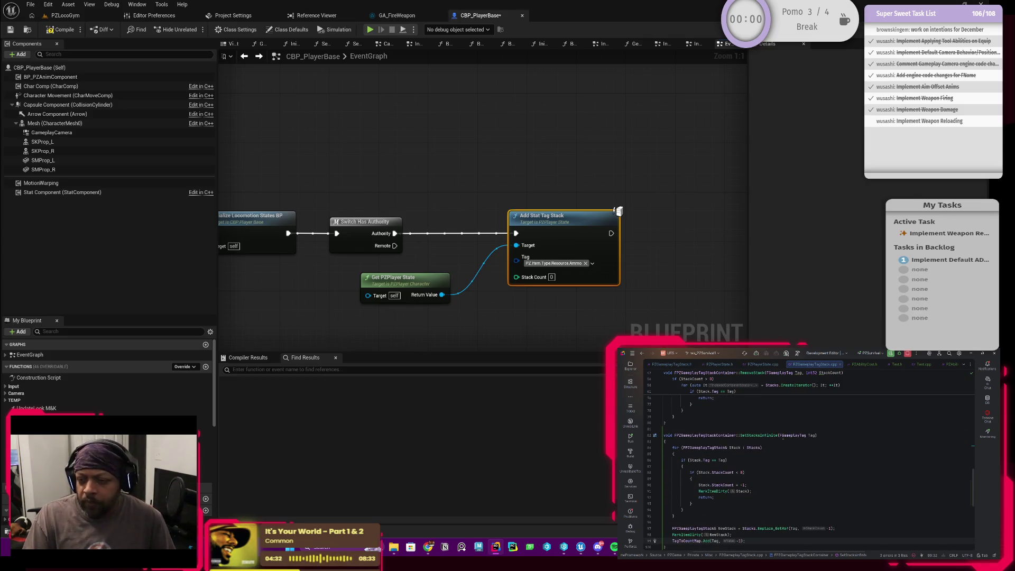
# Step: Jump from SetStacksInfinite to its declaration in PZGameplayTagStack.h
pyautogui.click(799, 437)
pyautogui.scroll(-2, 755, 468)
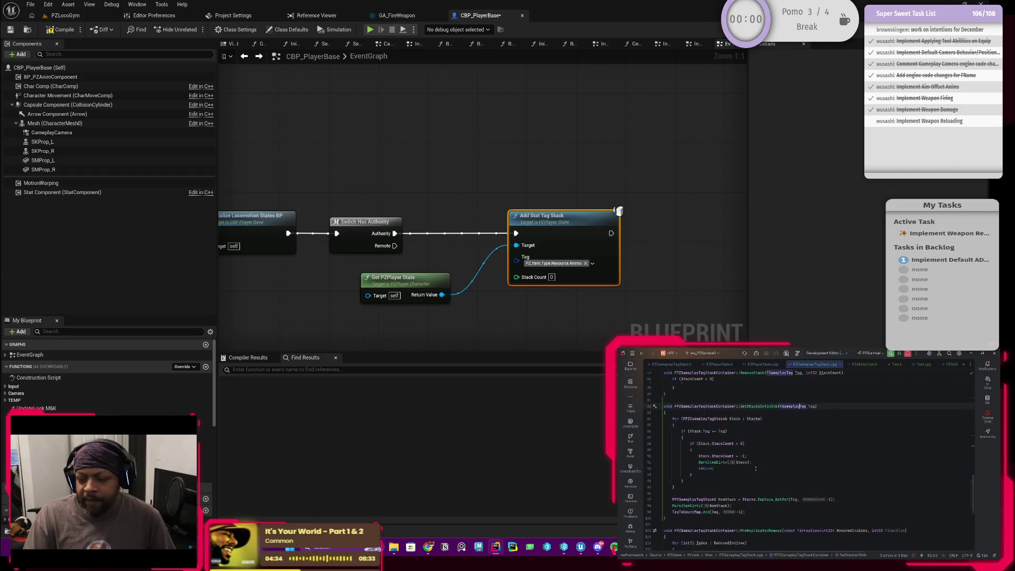
pyautogui.hotkey('alt', 'o')
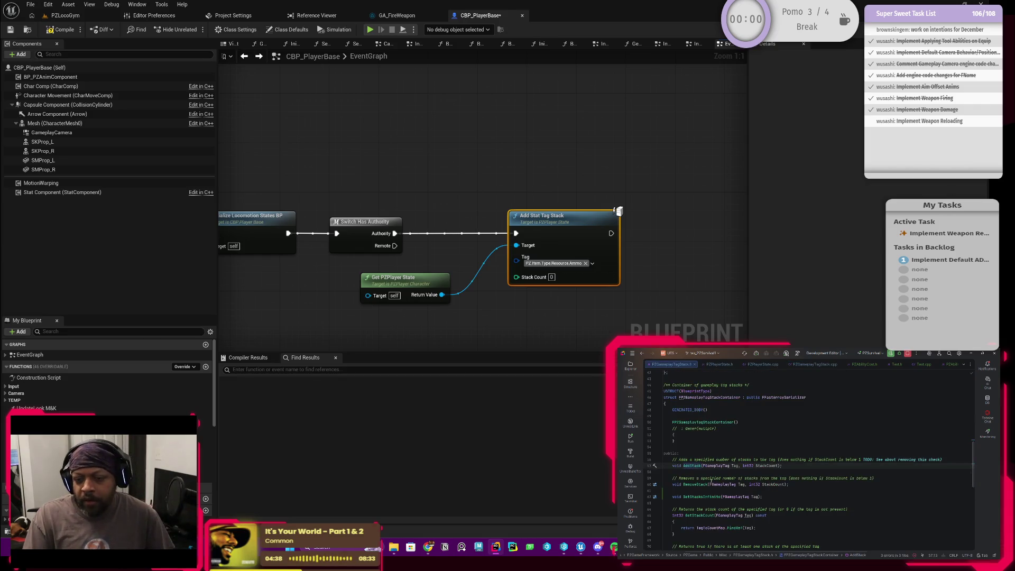
# Step: Insert a // comment line above the SetStacksInfinite declaration, discarding the suggested wording
pyautogui.click(696, 491)
pyautogui.press('Return')
pyautogui.write('//')
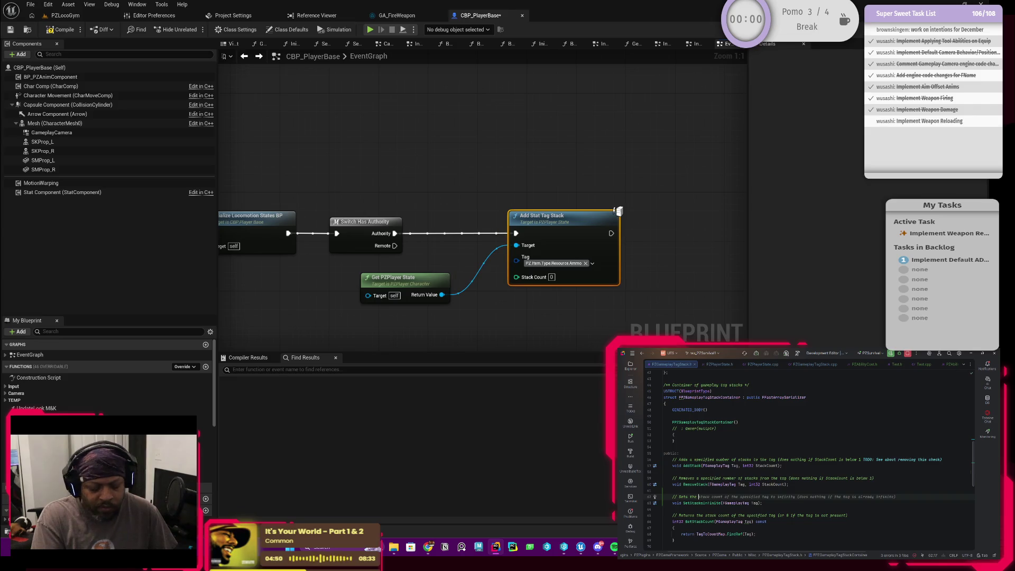
pyautogui.hotkey('shift', 'End')
pyautogui.press('Delete')
pyautogui.write('type to')
# Step: Edit the comment text to read 'Sets the tag's stack to infinite'
pyautogui.click(734, 497)
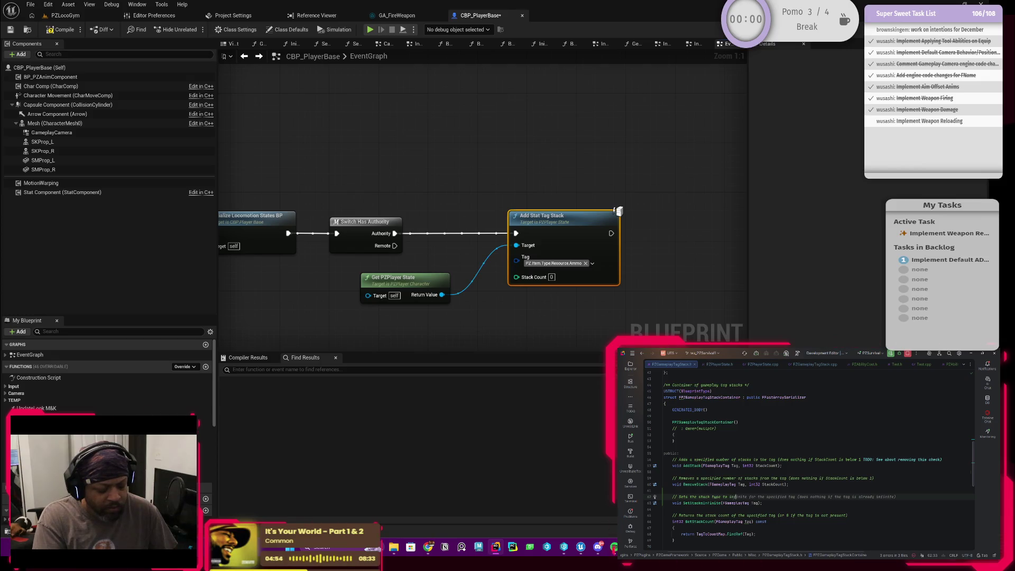
pyautogui.click(761, 497)
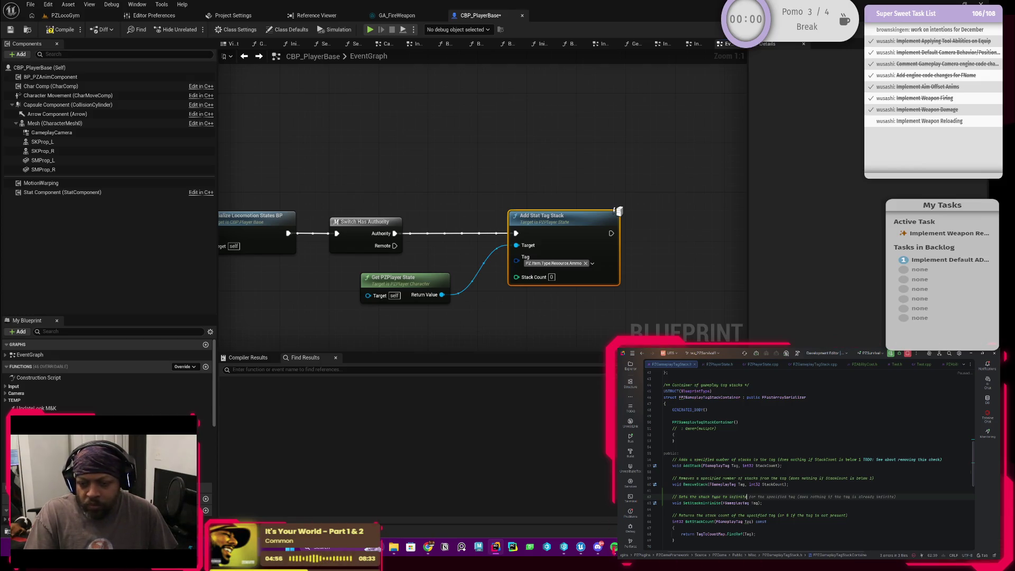
pyautogui.hotkey('shift', 'End')
pyautogui.press('Delete')
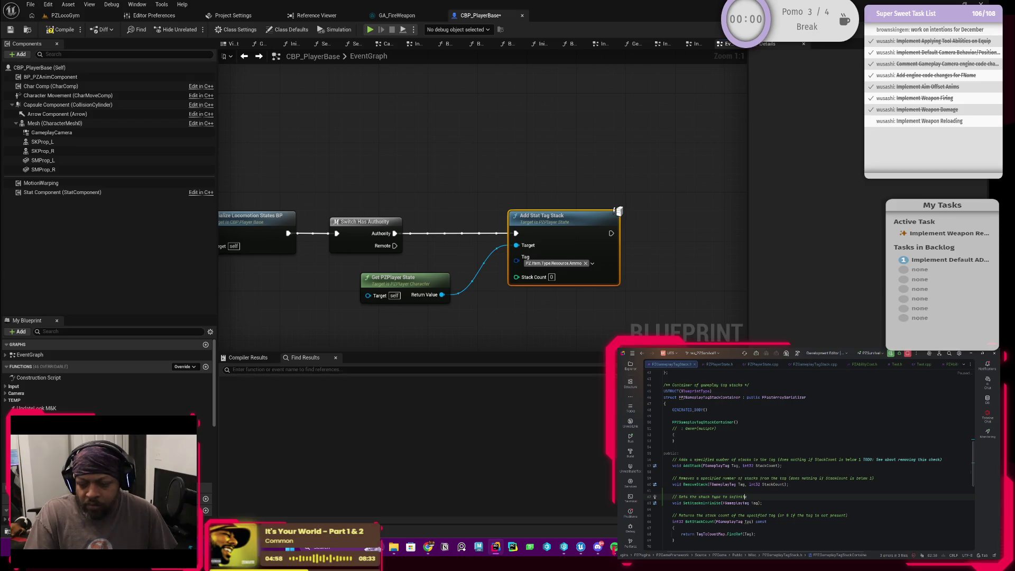
pyautogui.hotkey('ctrl', 'BackSpace')
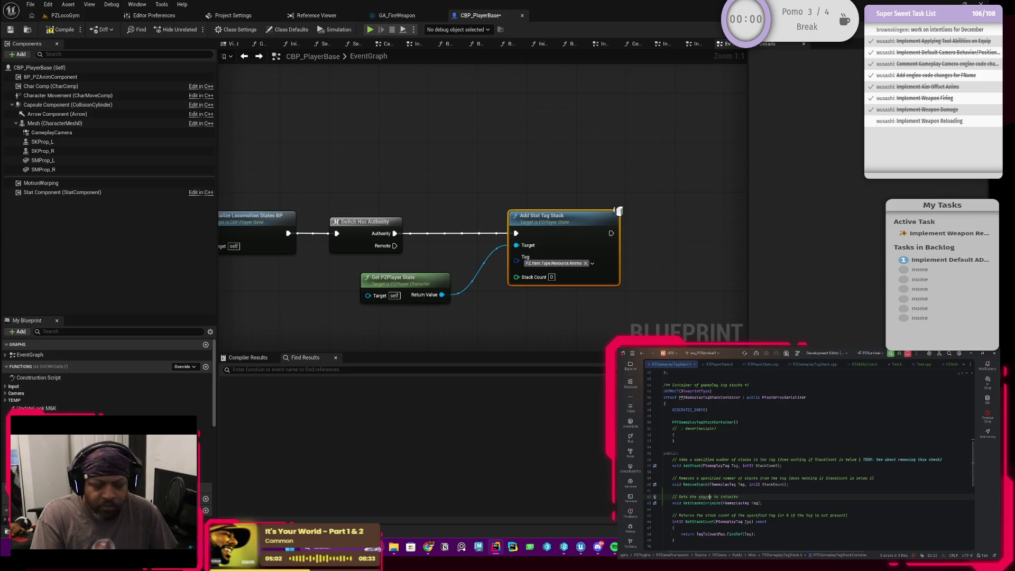
pyautogui.write('s ')
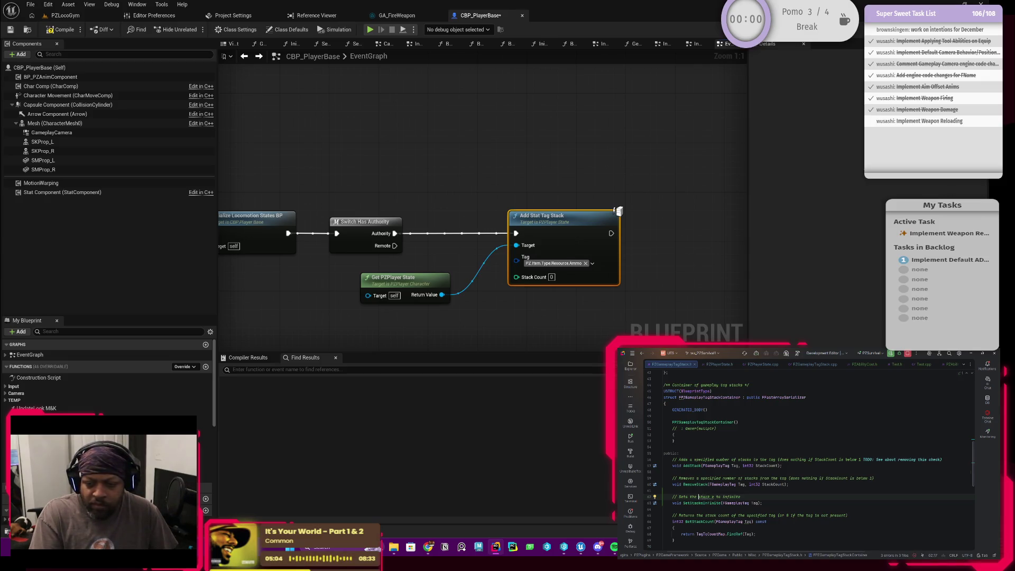
pyautogui.write("the tag's")
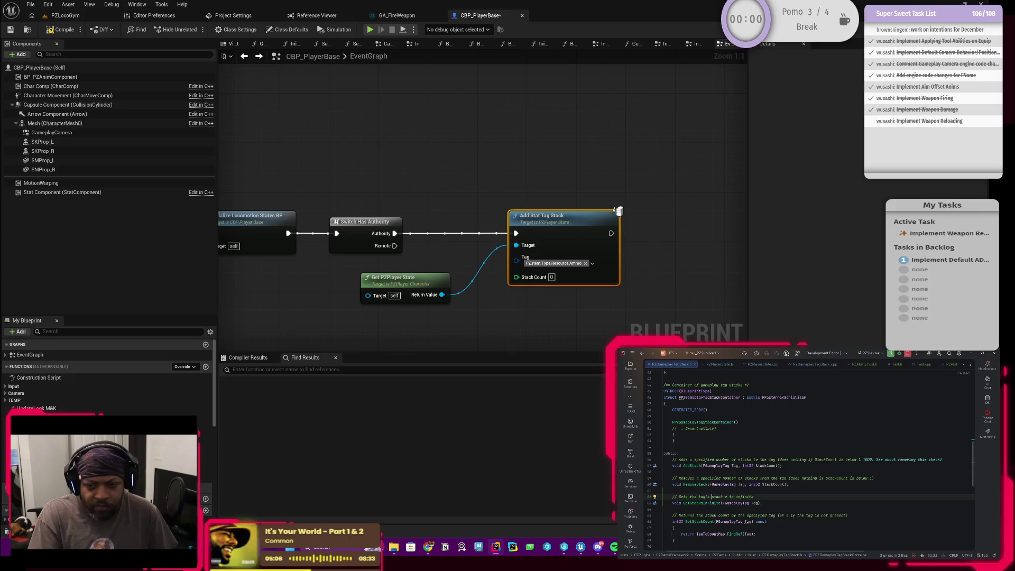
pyautogui.click(751, 496)
pyautogui.press('BackSpace')
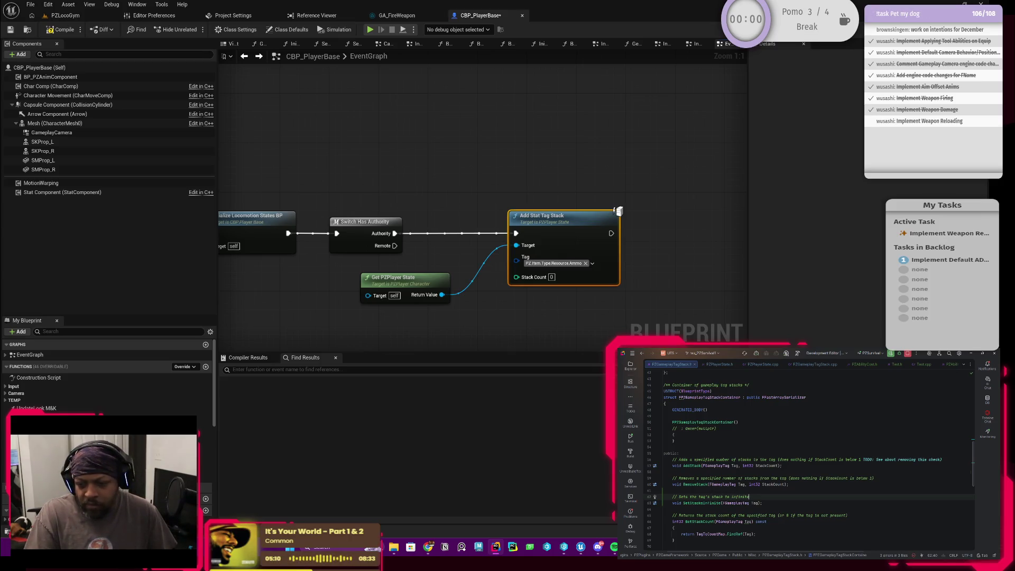
# Step: Back in the blueprint, select the Stack Count value on Add Stat Tag Stack
pyautogui.scroll(-2, 814, 460)
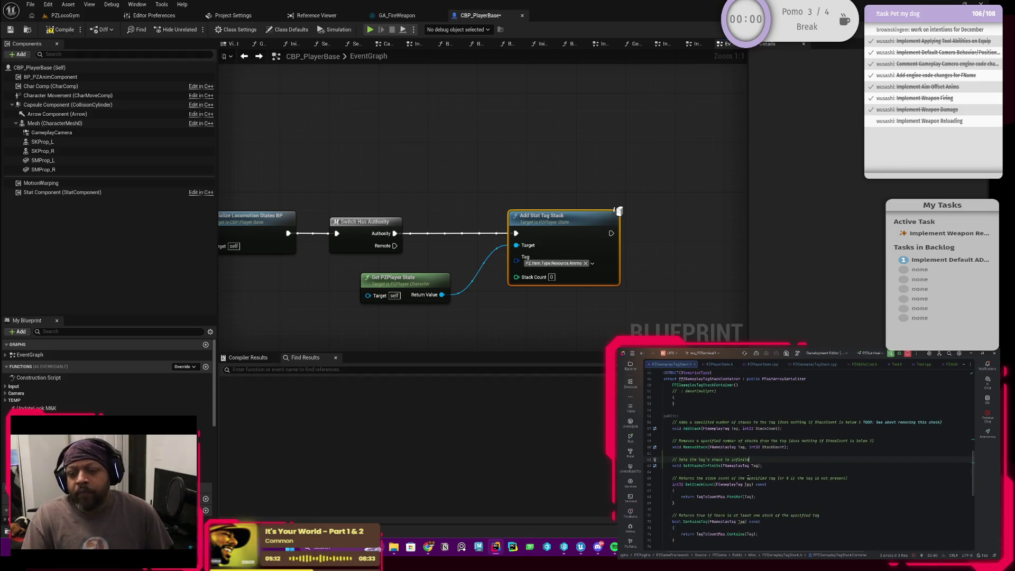
pyautogui.scroll(-3, 709, 483)
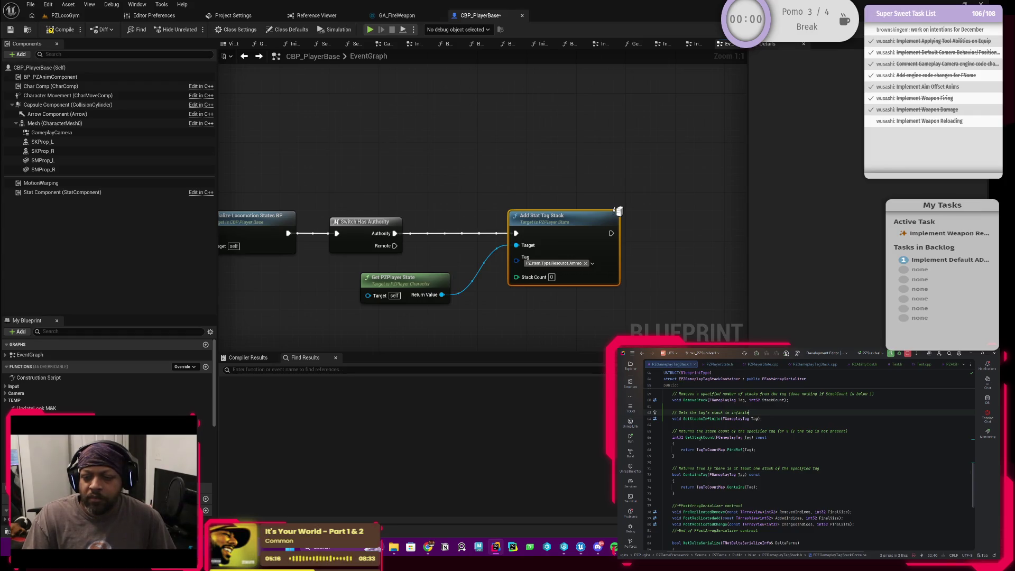
pyautogui.scroll(6, 735, 467)
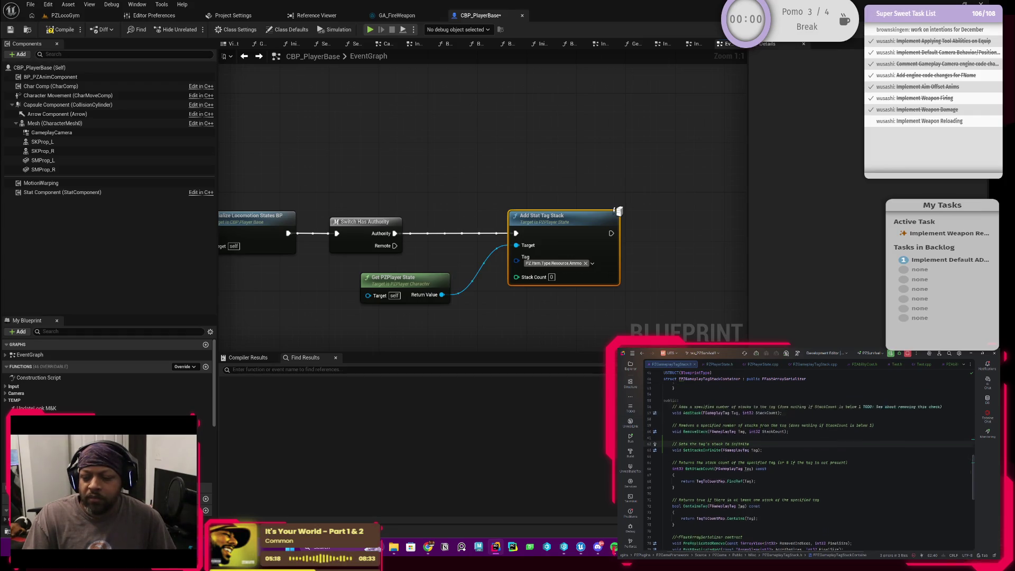
pyautogui.scroll(-4, 734, 468)
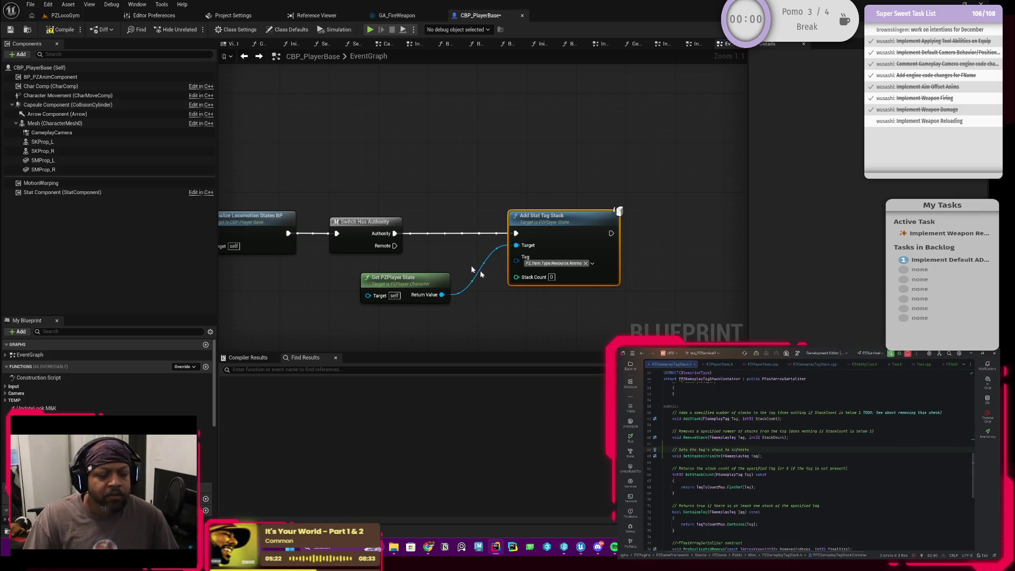
pyautogui.click(551, 277)
pyautogui.write('1')
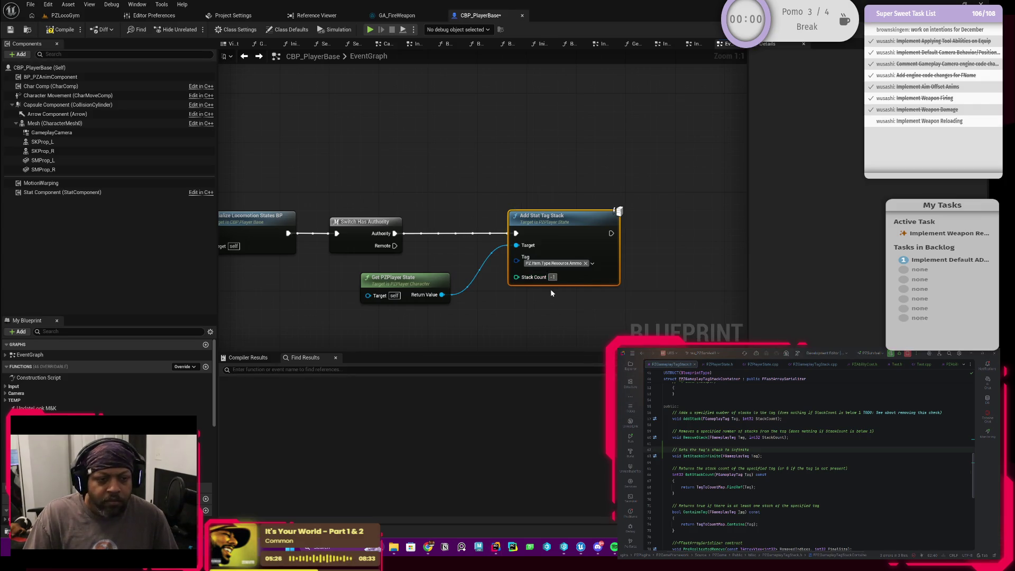
# Step: Commit Stack Count -1, compile, tidy the Get PZPlayer State node, and save CBP_PlayerBase
pyautogui.click(589, 169)
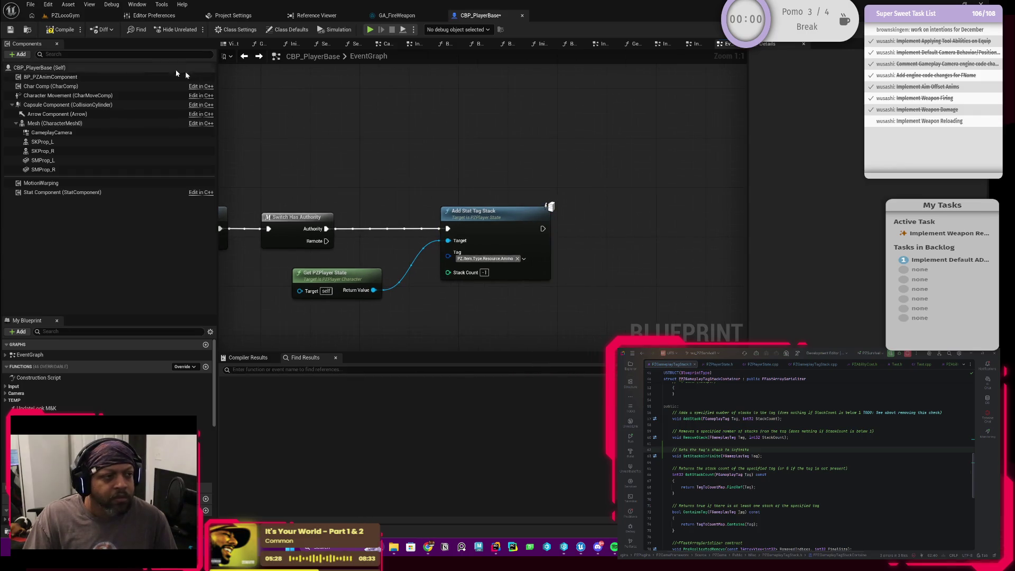
pyautogui.click(64, 33)
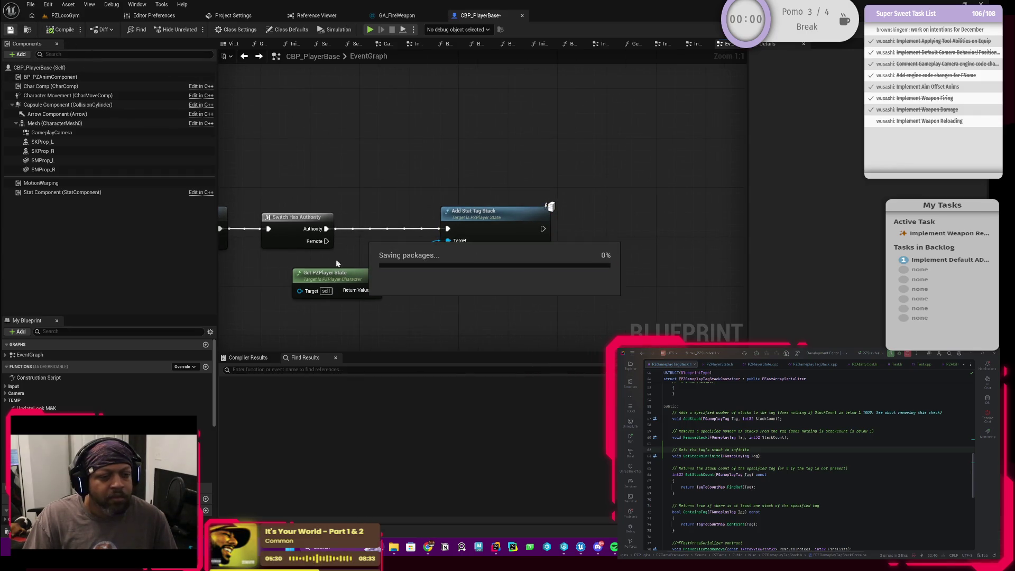
pyautogui.moveTo(337, 275); pyautogui.dragTo(374, 263)
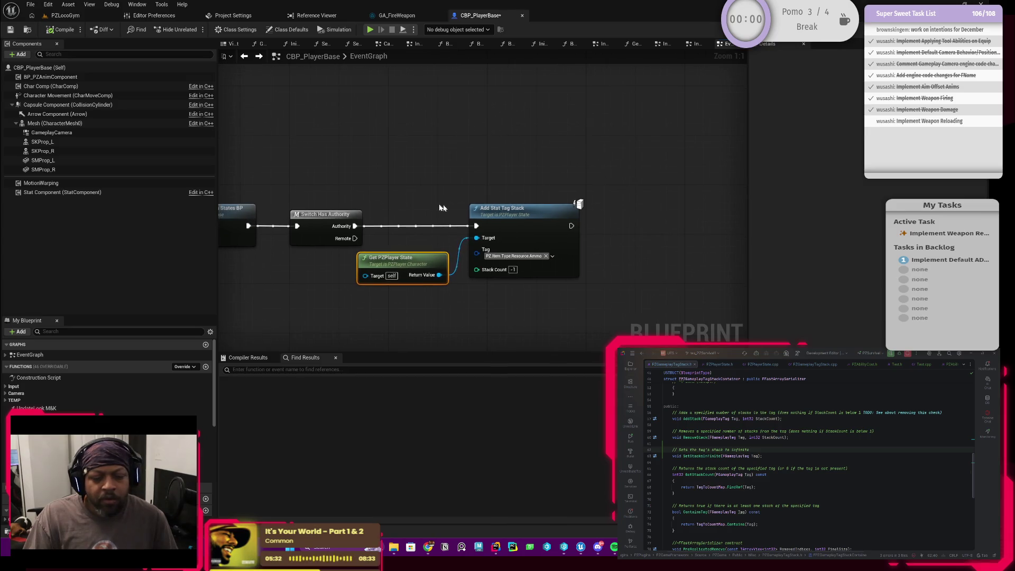
pyautogui.hotkey('ctrl', 's')
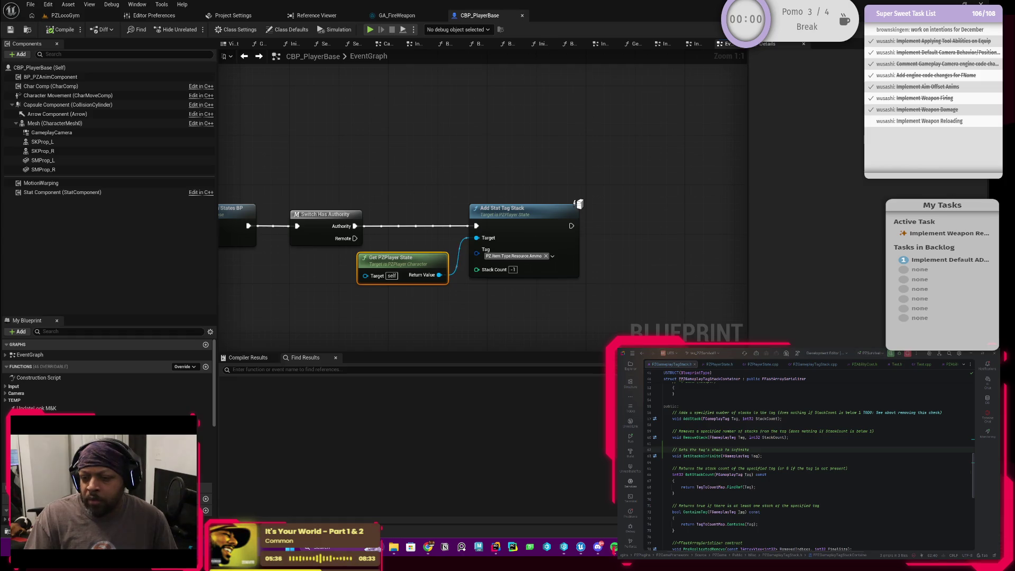
# Step: Look over the AddStatTagStack and RemoveStatTagStack declarations in the player state header
pyautogui.scroll(-5, 809, 460)
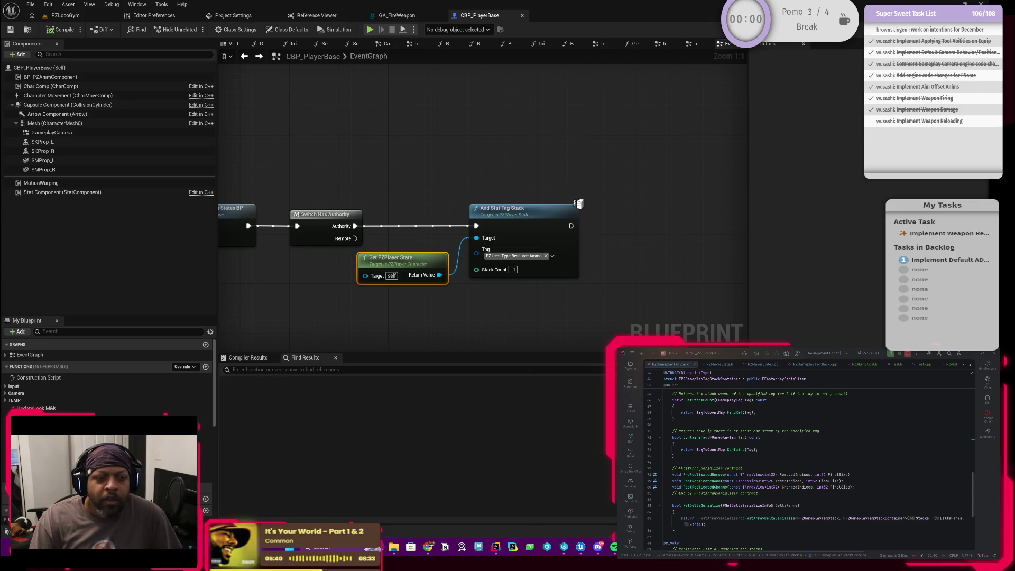
pyautogui.scroll(2, 808, 465)
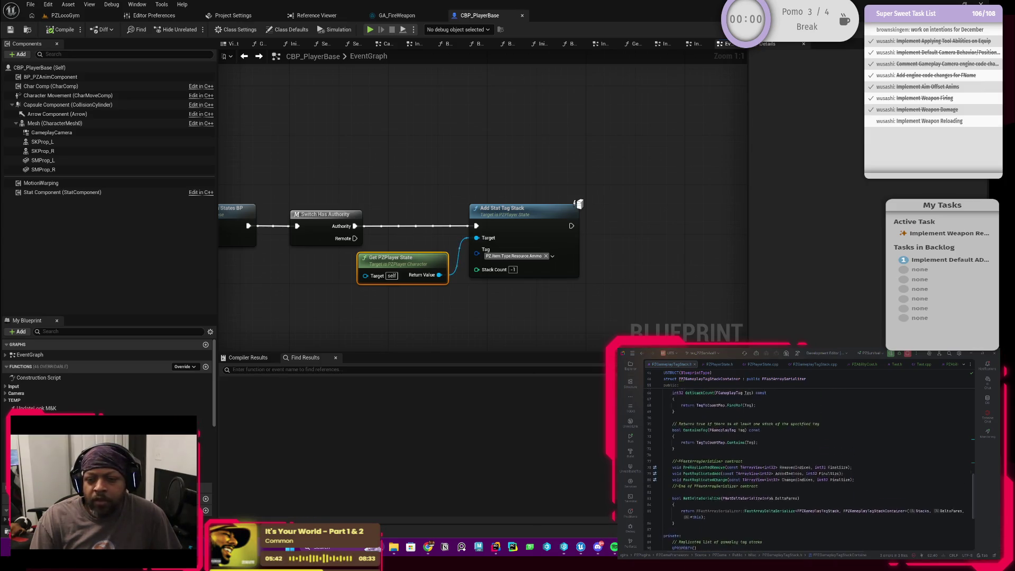
pyautogui.hotkey('ctrl', '-')
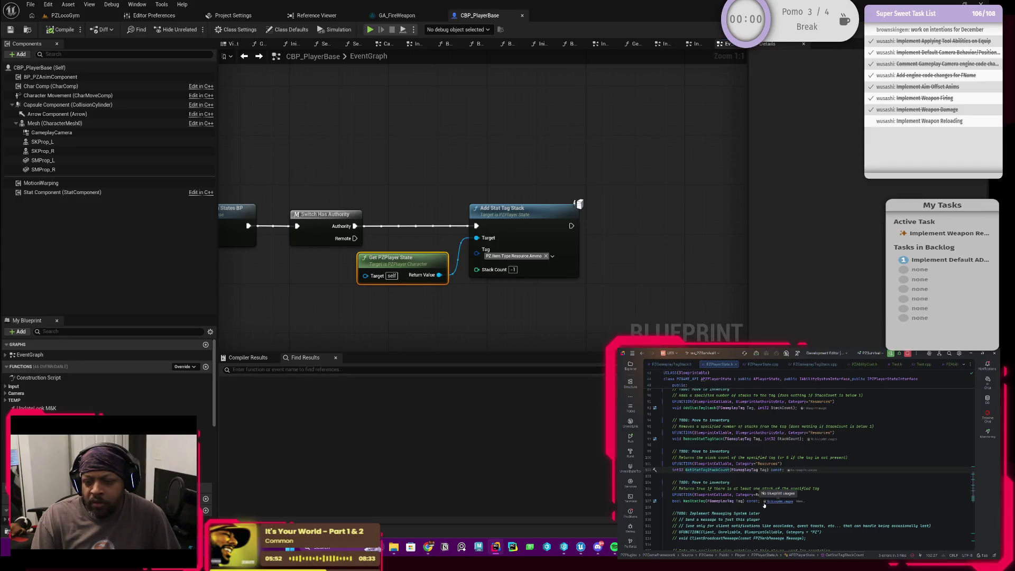
pyautogui.click(804, 439)
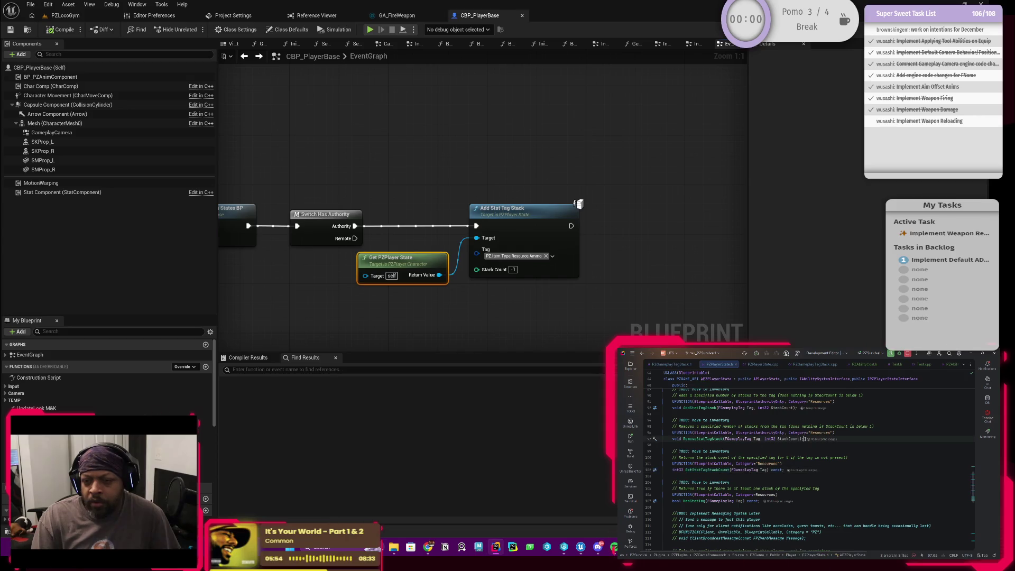
pyautogui.scroll(1, 774, 436)
pyautogui.click(797, 425)
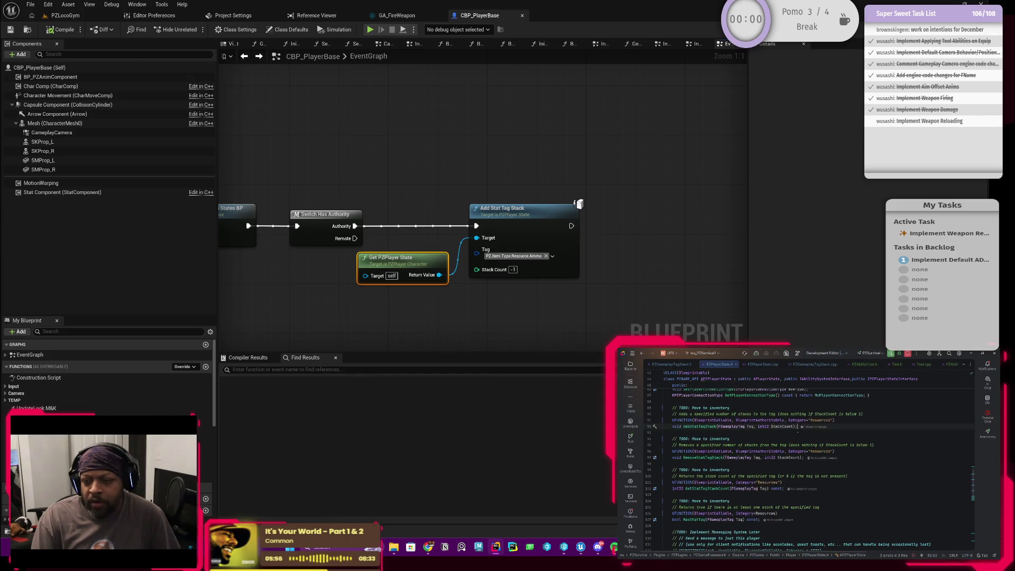
# Step: Review SetStacksInfinite in the gameplay tag stack header and implementation files
pyautogui.click(675, 365)
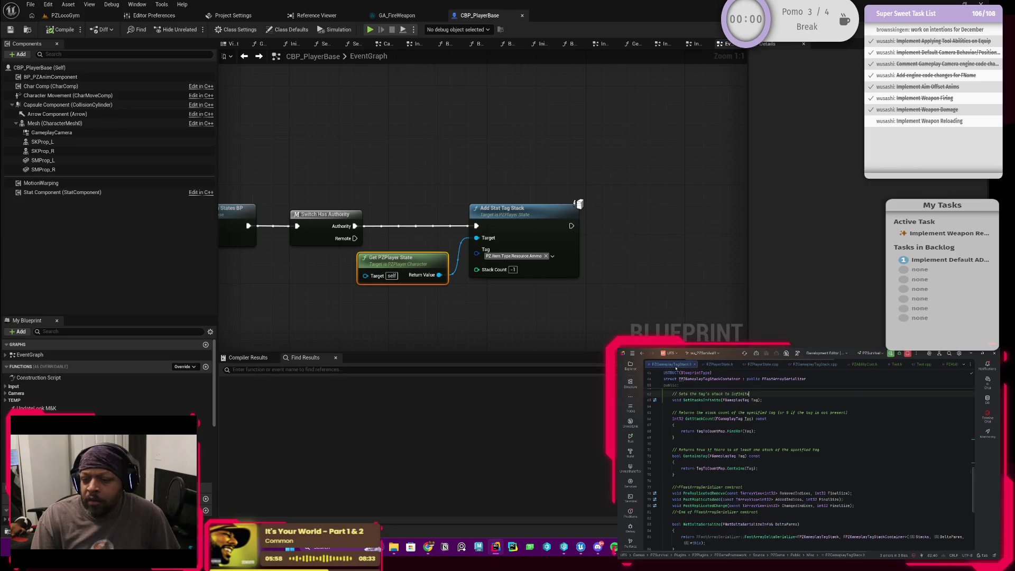
pyautogui.click(809, 365)
pyautogui.hotkey('ctrl', 'Tab')
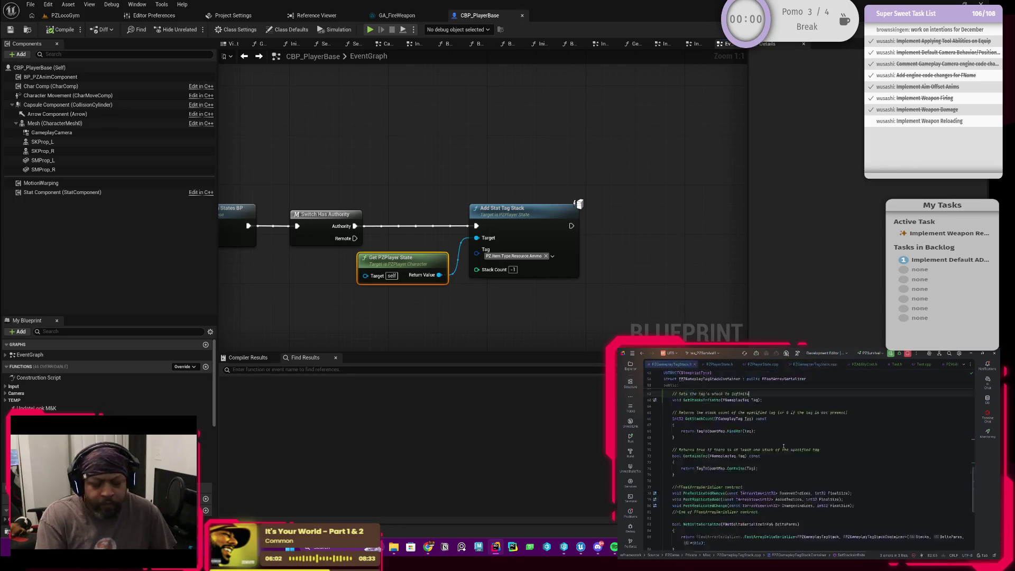
pyautogui.scroll(4, 729, 464)
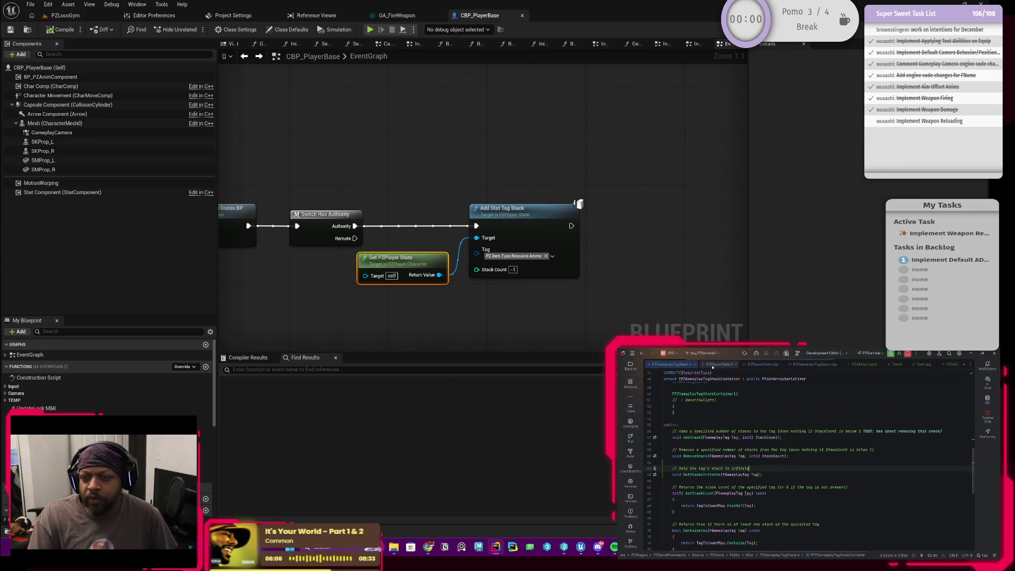
pyautogui.click(805, 365)
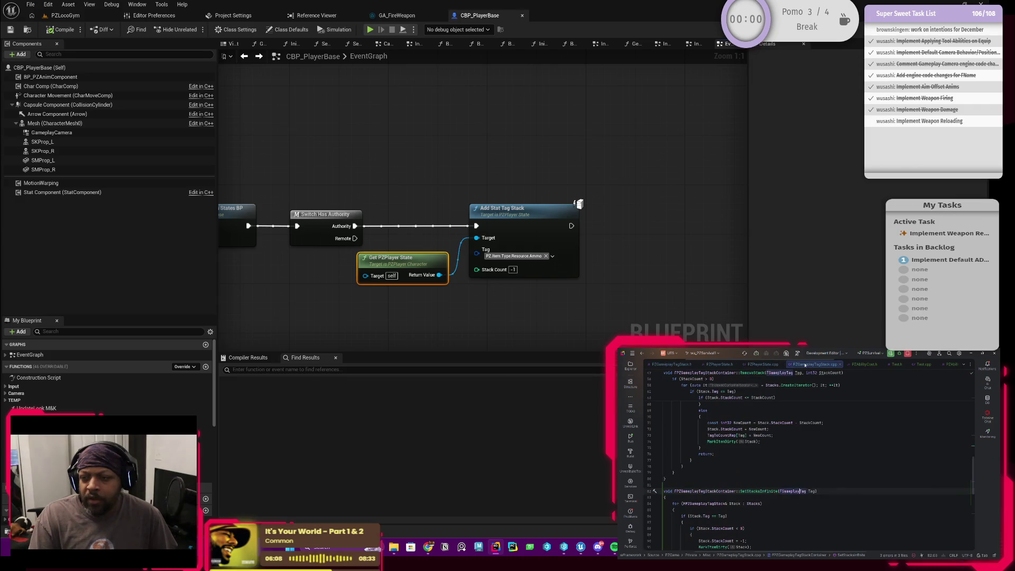
# Step: Open a blank line below the RemoveStatTagStack declaration in PZPlayerState.h
pyautogui.click(723, 365)
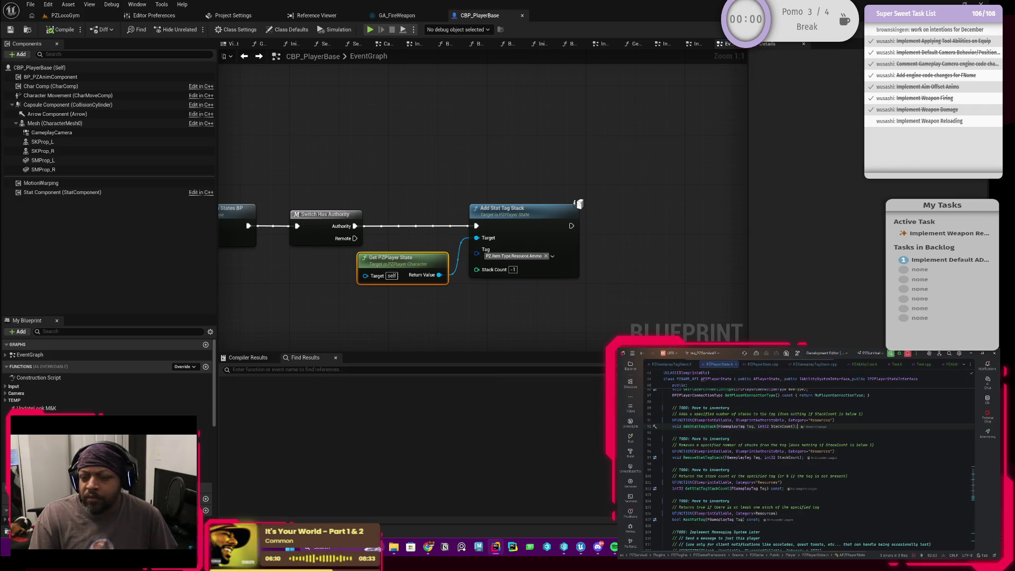
pyautogui.click(804, 457)
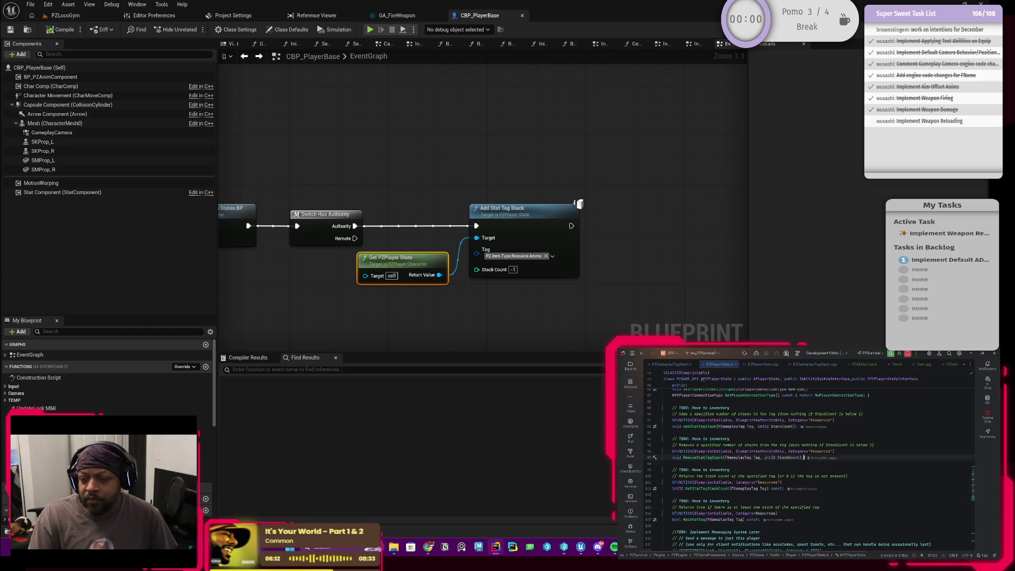
pyautogui.press('Return')
pyautogui.press('Return')
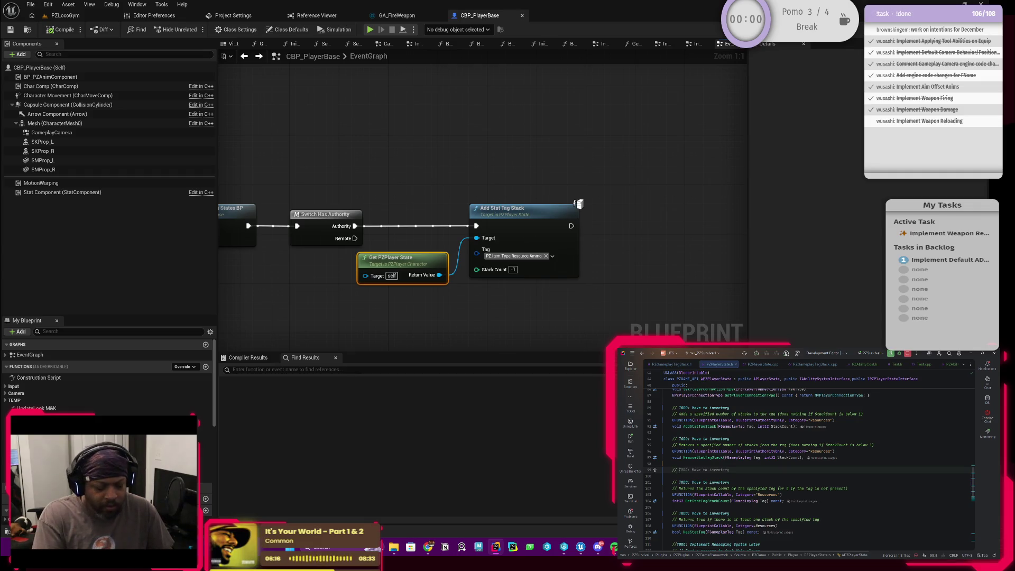
# Step: Add a TODO comment and a comment about setting the tag's stack count to infinite
pyautogui.write('TODO: Move to inventory')
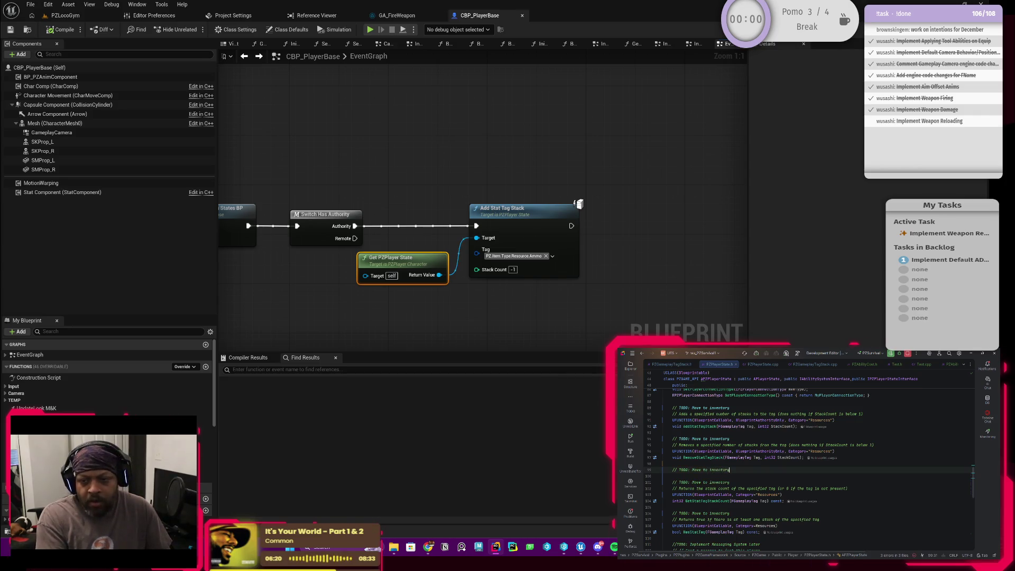
pyautogui.press('Tab')
pyautogui.press('Return')
pyautogui.write('// ')
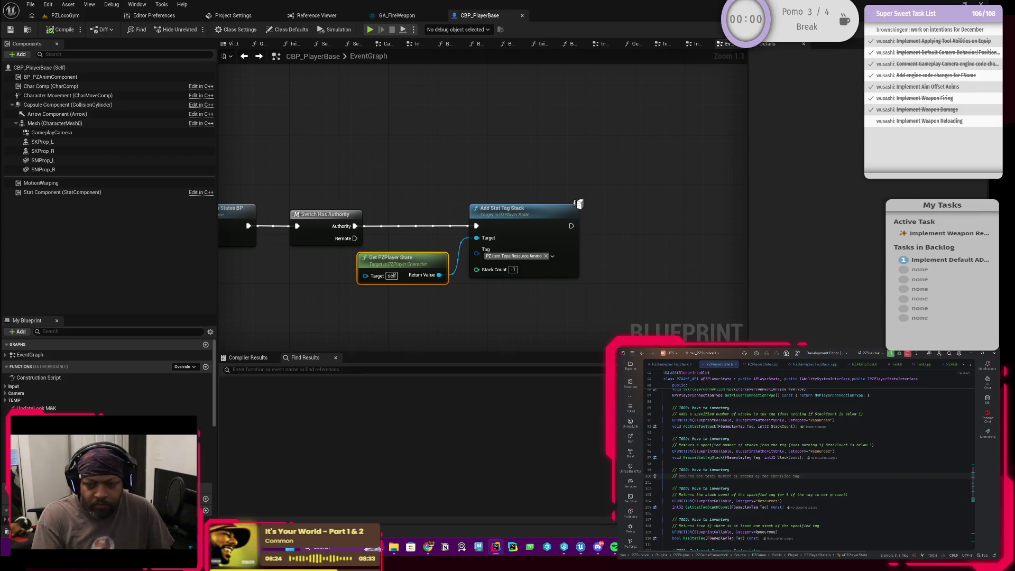
pyautogui.write('Setu')
pyautogui.press('BackSpace')
pyautogui.write('s the')
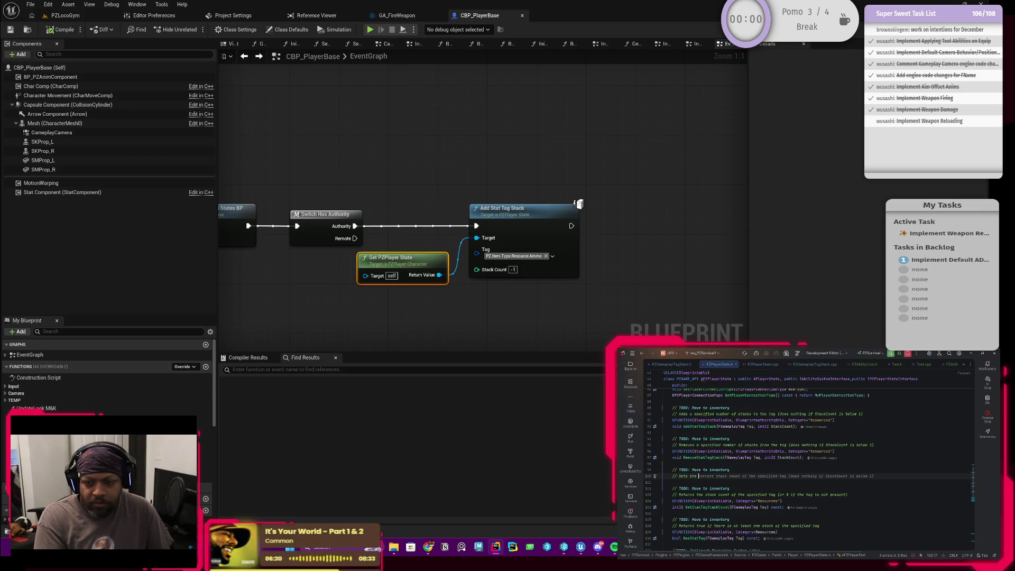
pyautogui.write('st')
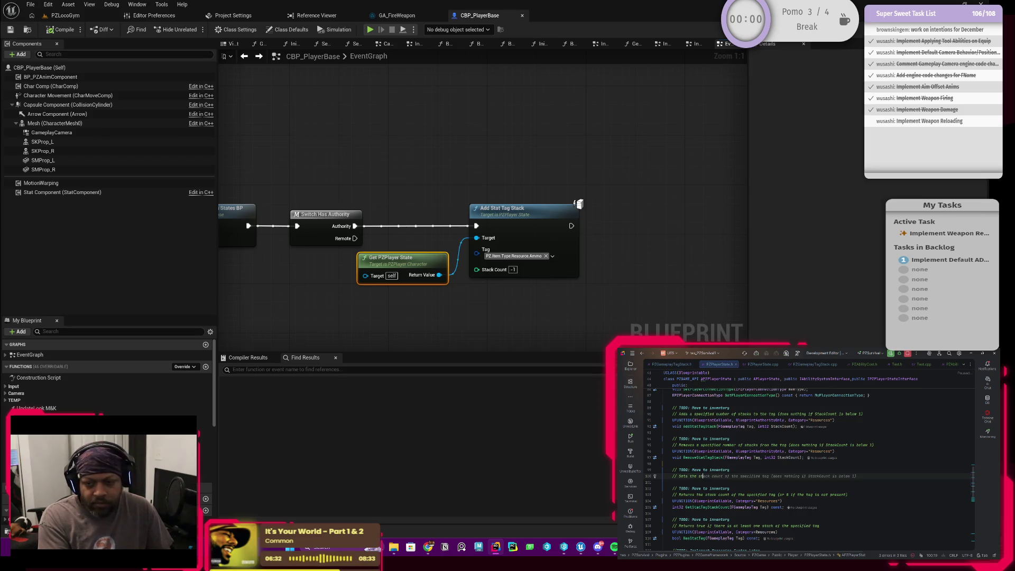
pyautogui.press('BackSpace')
pyautogui.press('BackSpace')
pyautogui.write("tag's stack count a")
pyautogui.write('t to ')
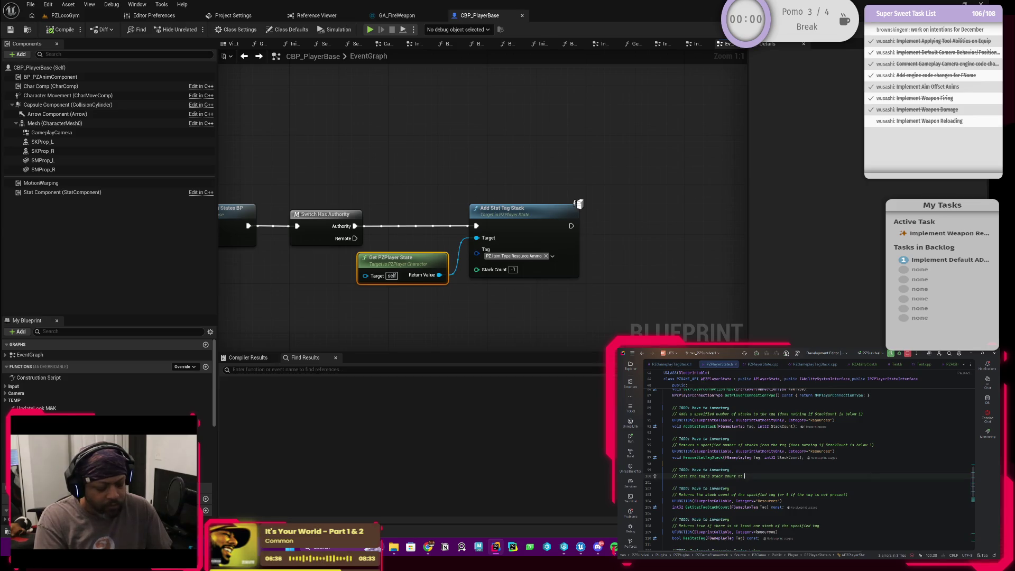
pyautogui.write('infinite')
# Step: Declare Blueprint-callable SetStatTagStackInfinite(FGameplayTag Tag) under Resources and generate its cpp definition
pyautogui.press('Return')
pyautogui.press('Tab')
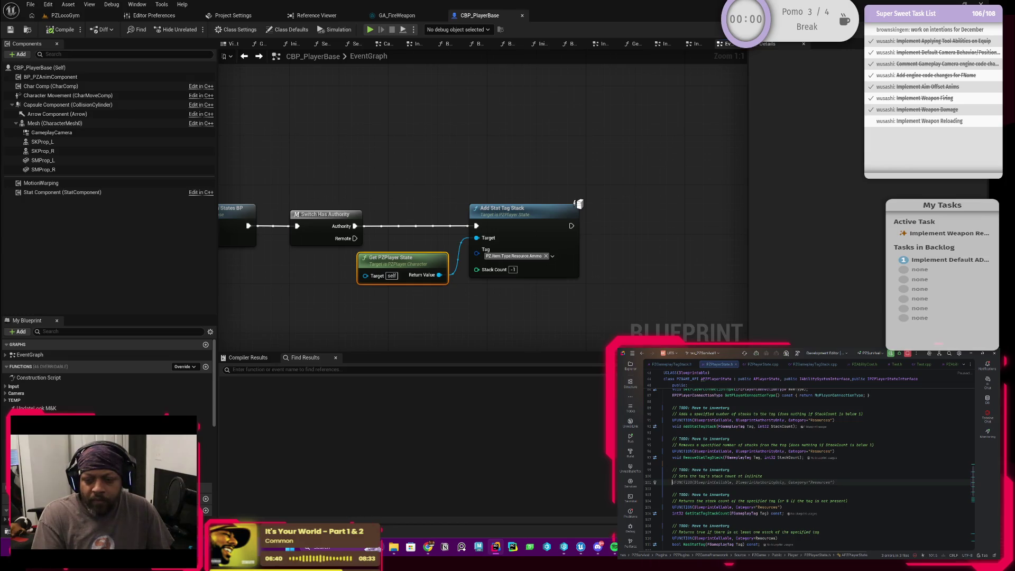
pyautogui.press('Return')
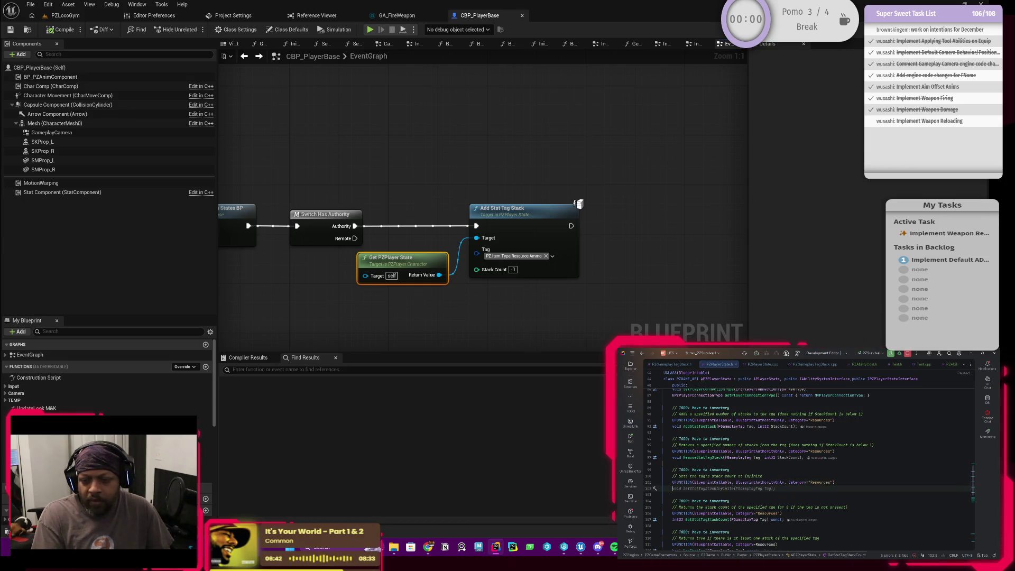
pyautogui.press('Tab')
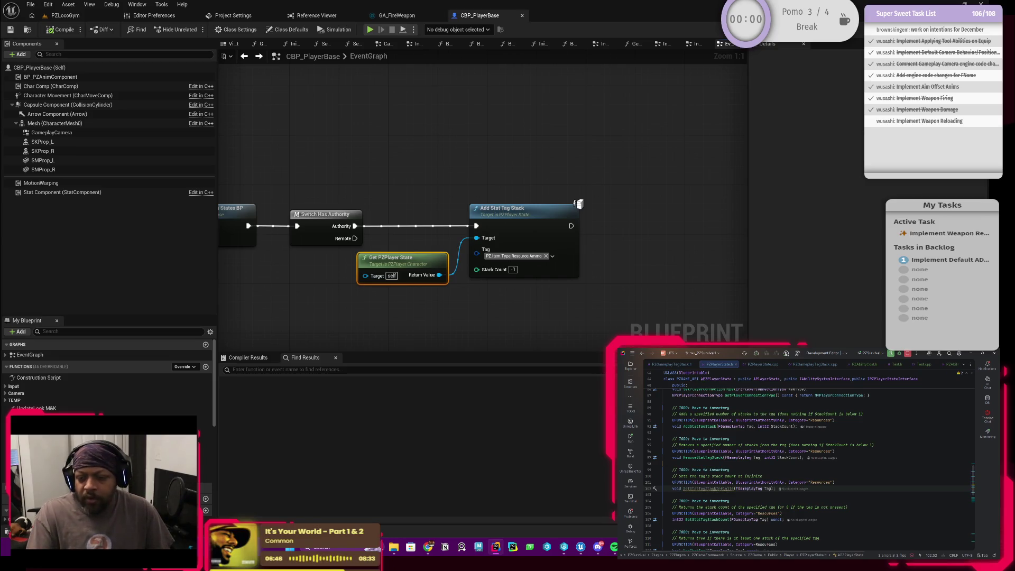
pyautogui.click(711, 488)
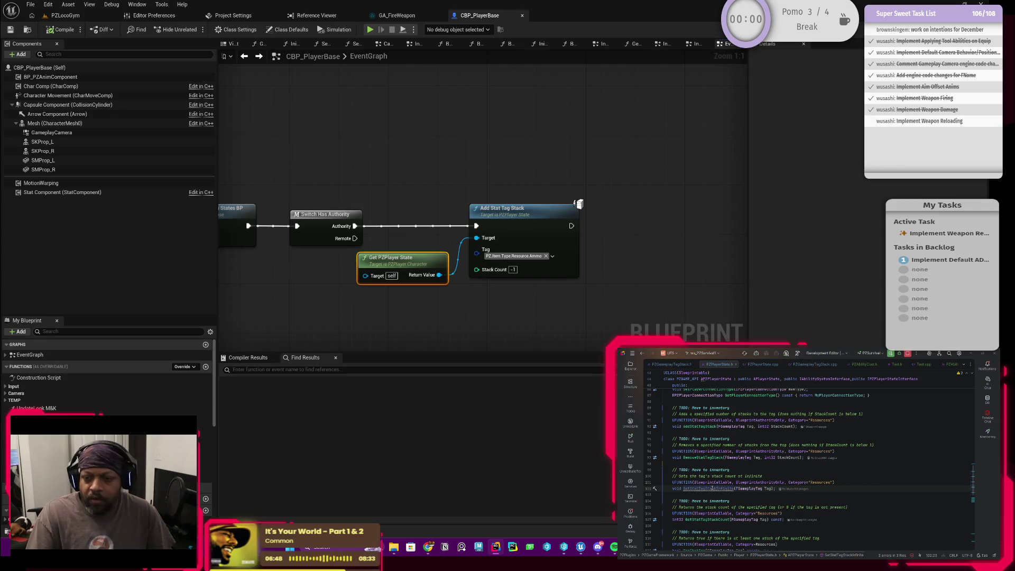
pyautogui.hotkey('alt', 'Return')
pyautogui.press('Return')
# Step: Write m_ResourceTags.SetStacksInfinite(Tag); in SetStatTagStackInfinite's body and start a project build
pyautogui.scroll(1, 675, 451)
pyautogui.press('Return')
pyautogui.write('m_Reso')
pyautogui.press('Return')
pyautogui.write('.Set')
pyautogui.press('Return')
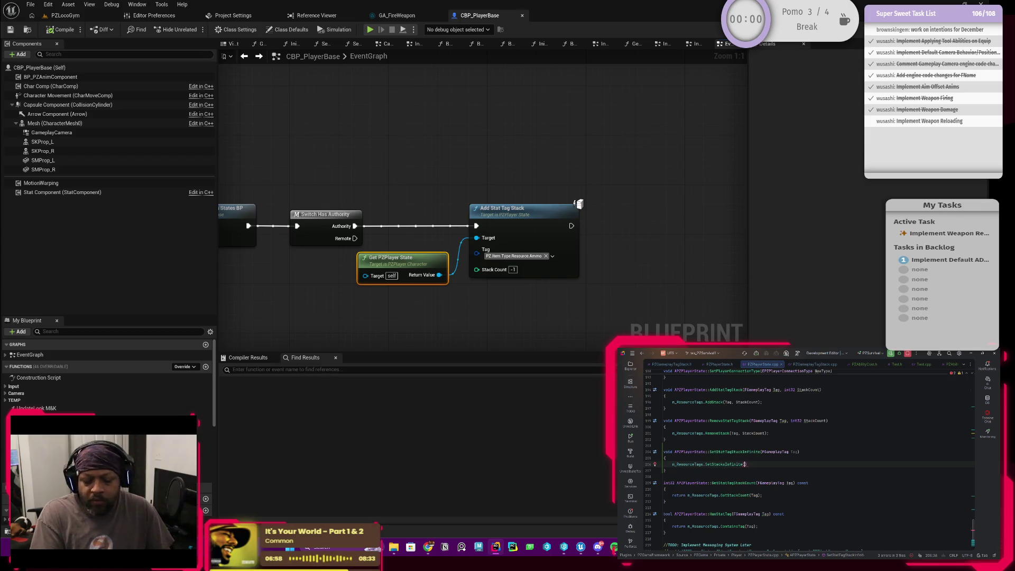
pyautogui.press('Tab')
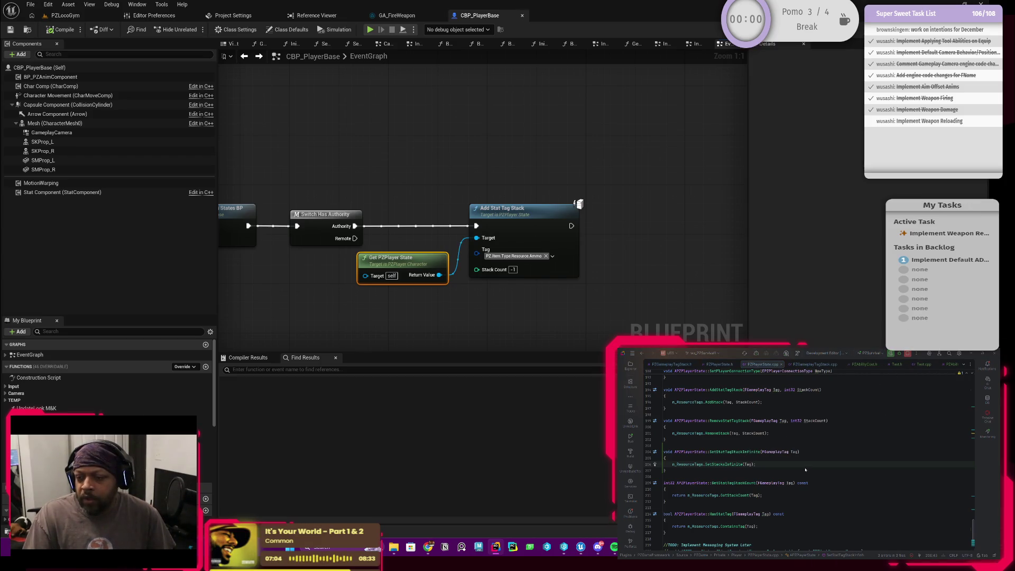
pyautogui.hotkey('ctrl', 'shift', 'b')
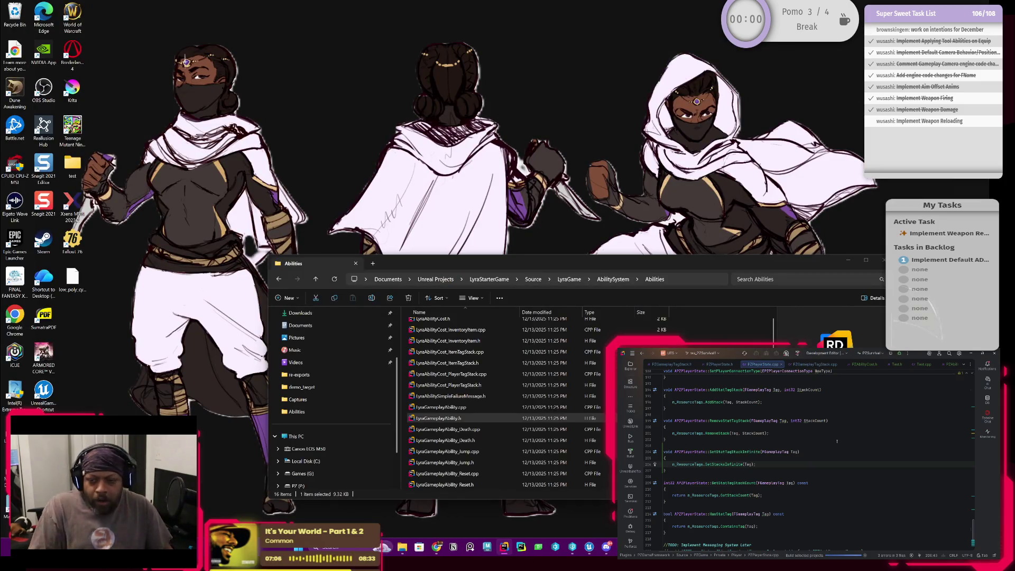
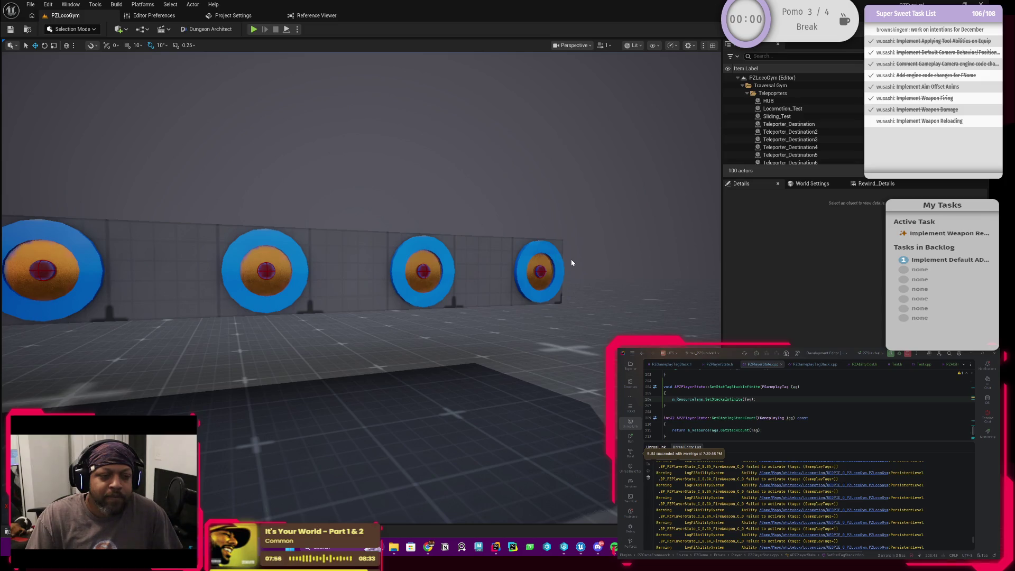
# Step: In CBP_PlayerBase, swap Add Stat Tag Stack for Set Stat Tag Stack Infinite, wired from Authority
pyautogui.hotkey('alt', 'Tab')
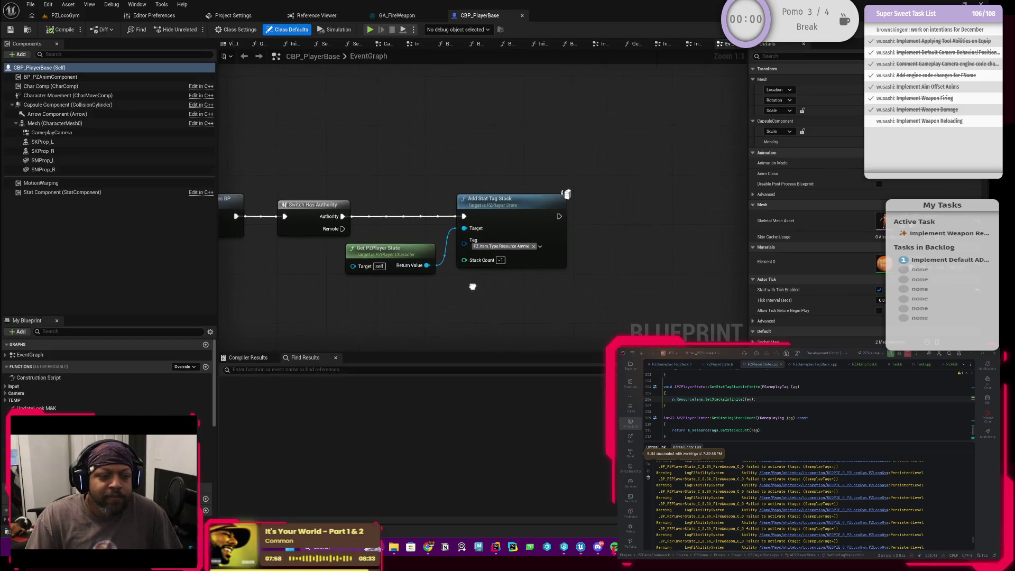
pyautogui.click(499, 250)
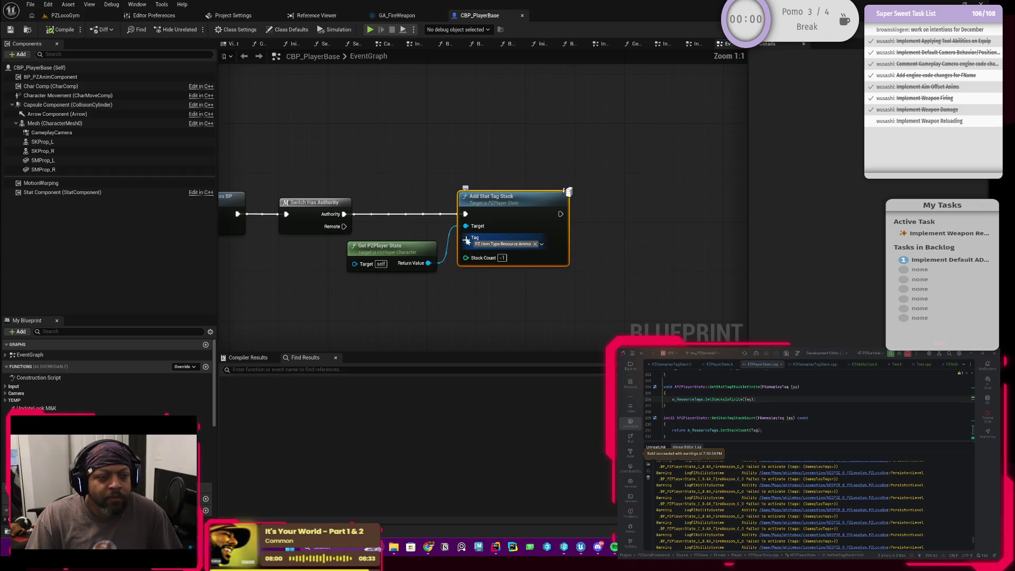
pyautogui.moveTo(428, 262); pyautogui.dragTo(443, 201)
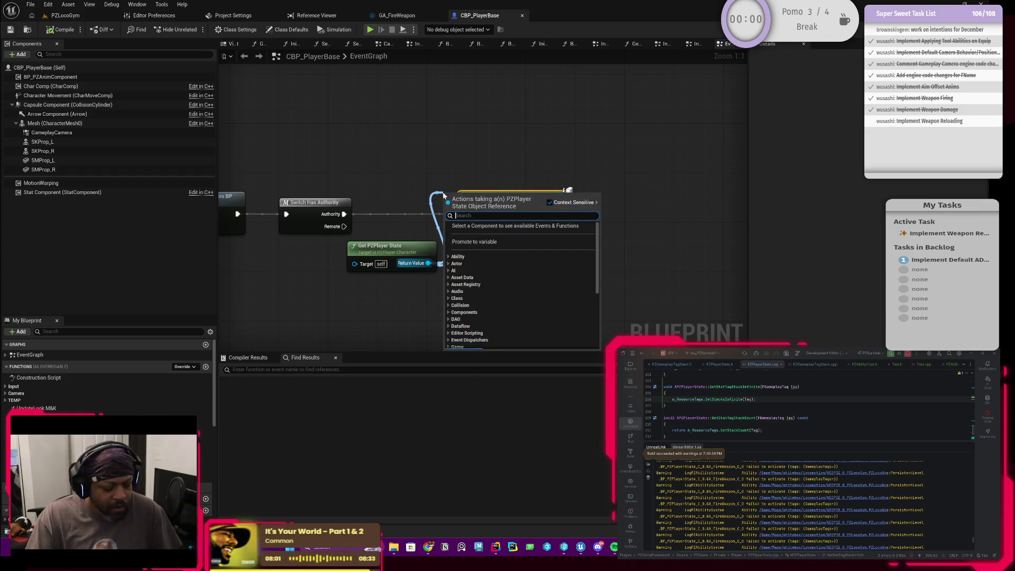
pyautogui.write('set')
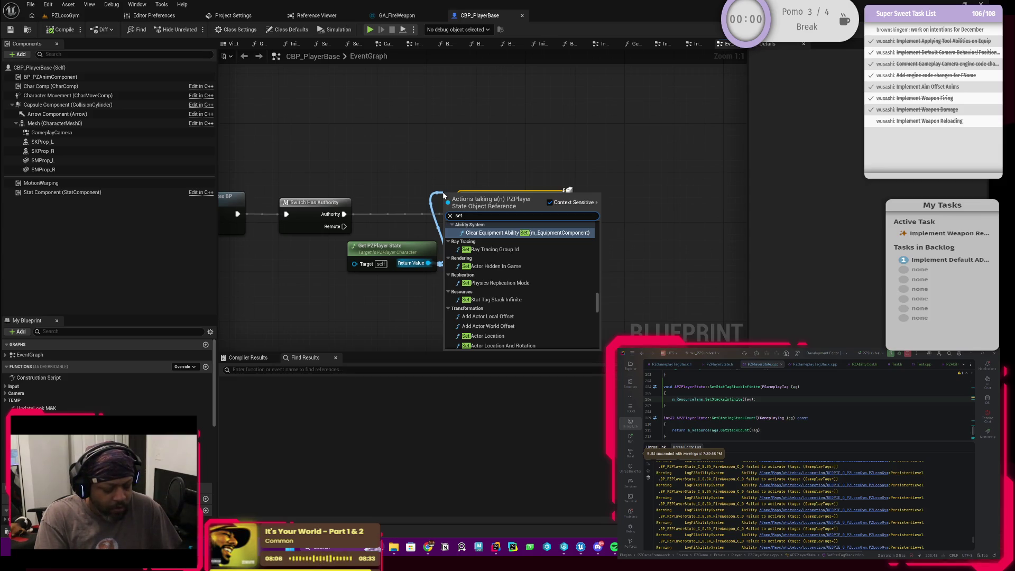
pyautogui.write('stat tag')
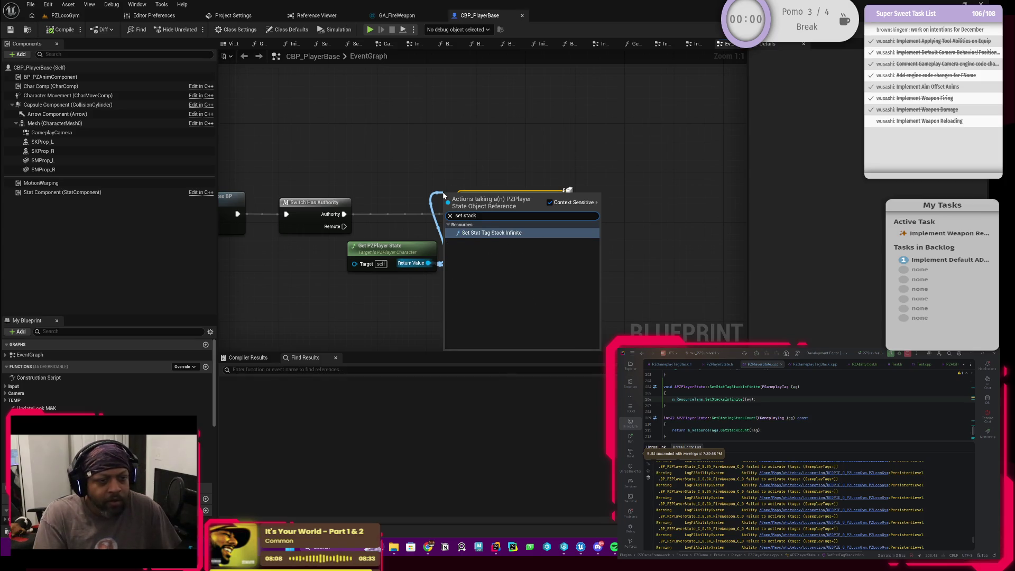
pyautogui.press('Return')
pyautogui.press('Delete')
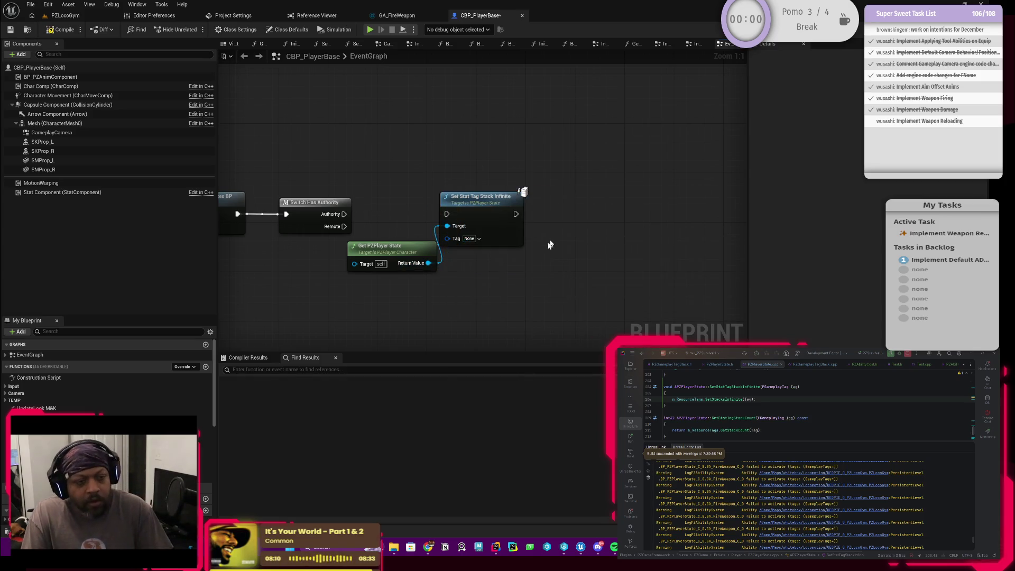
pyautogui.moveTo(498, 221); pyautogui.dragTo(510, 220)
pyautogui.moveTo(344, 214)
pyautogui.mouseDown()
pyautogui.moveTo(473, 217)
pyautogui.moveTo(460, 216)
pyautogui.mouseUp()
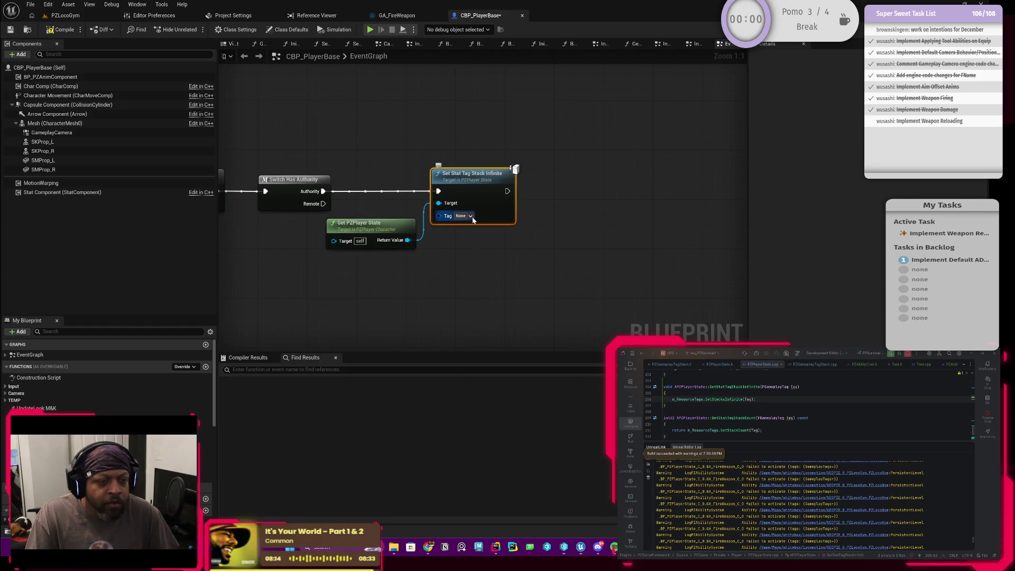
# Step: Check the new node's gameplay tag choices, then bring up the player state code
pyautogui.click(470, 216)
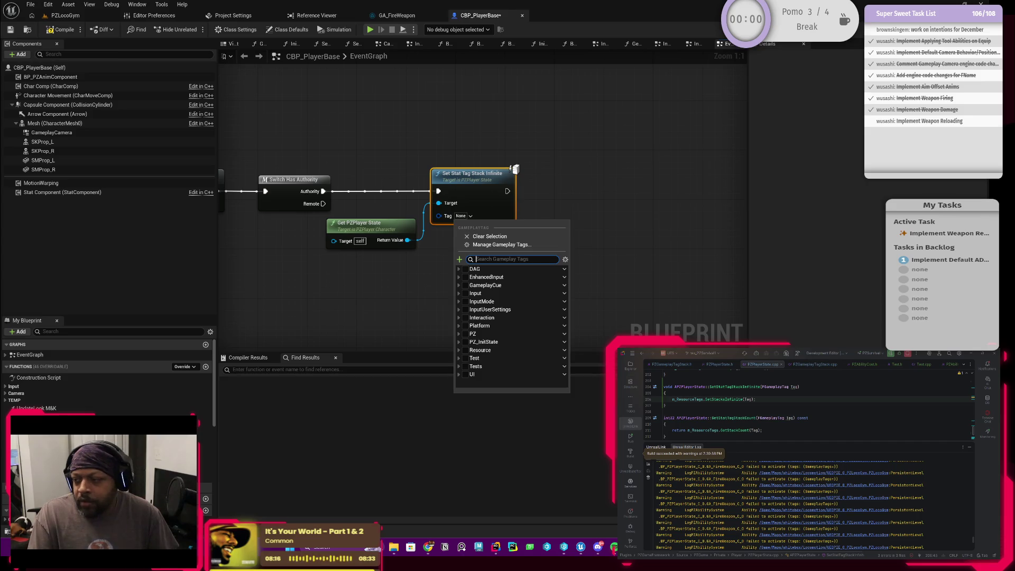
pyautogui.click(733, 444)
pyautogui.scroll(2, 733, 444)
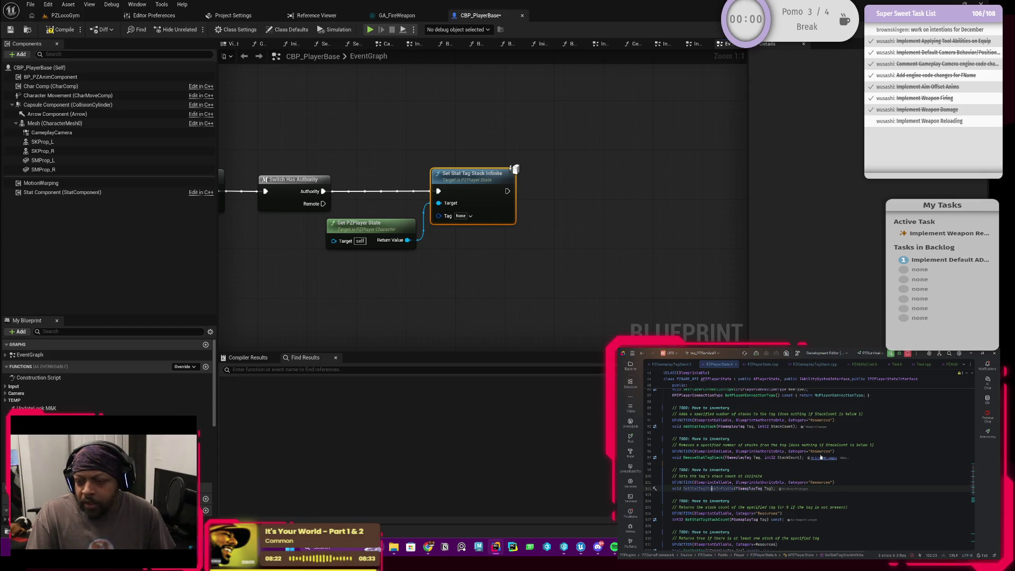
# Step: Add meta=(Categories="PZ.Item.Type.Resource") to SetStatTagStackInfinite's UFUNCTION in PZPlayerState.h
pyautogui.click(833, 482)
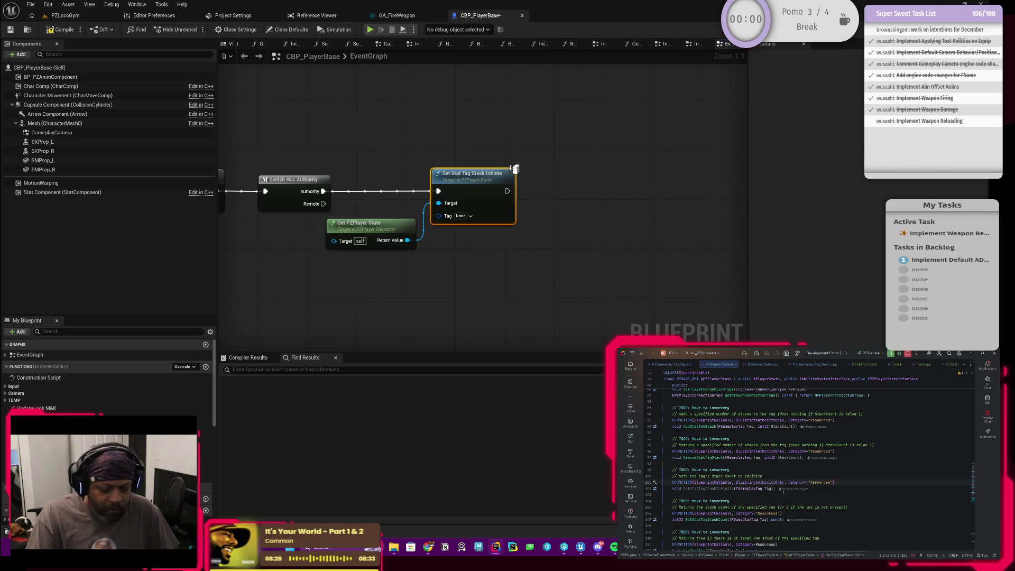
pyautogui.write('(')
pyautogui.write('meta=(Categories=')
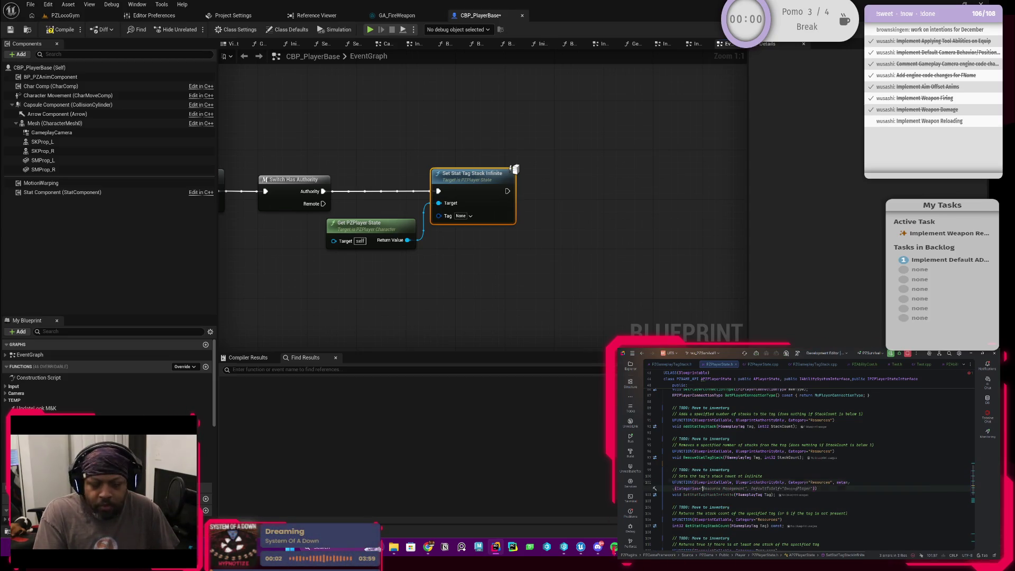
pyautogui.write('"PZ.Item.Type.Resource')
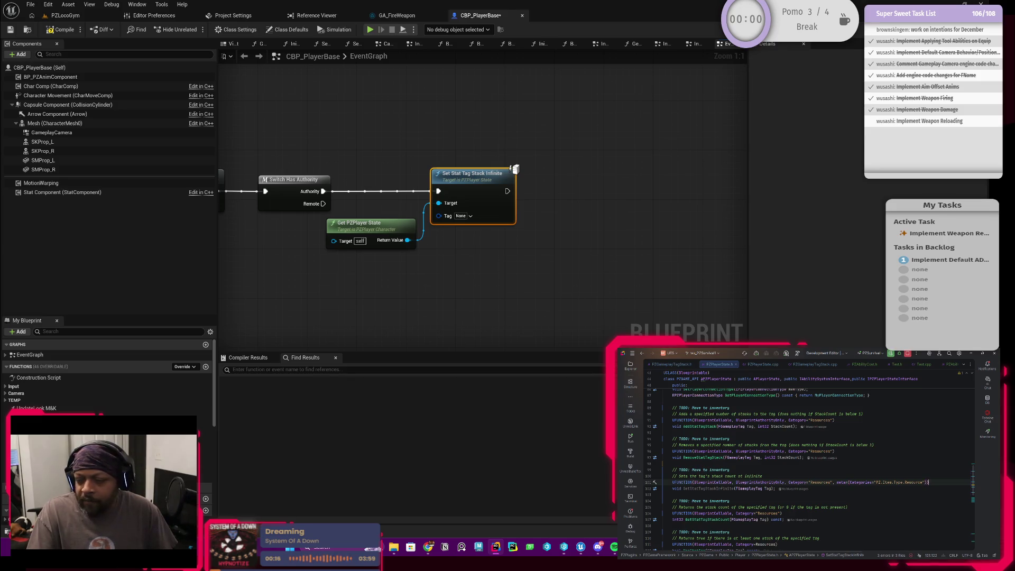
pyautogui.click(759, 476)
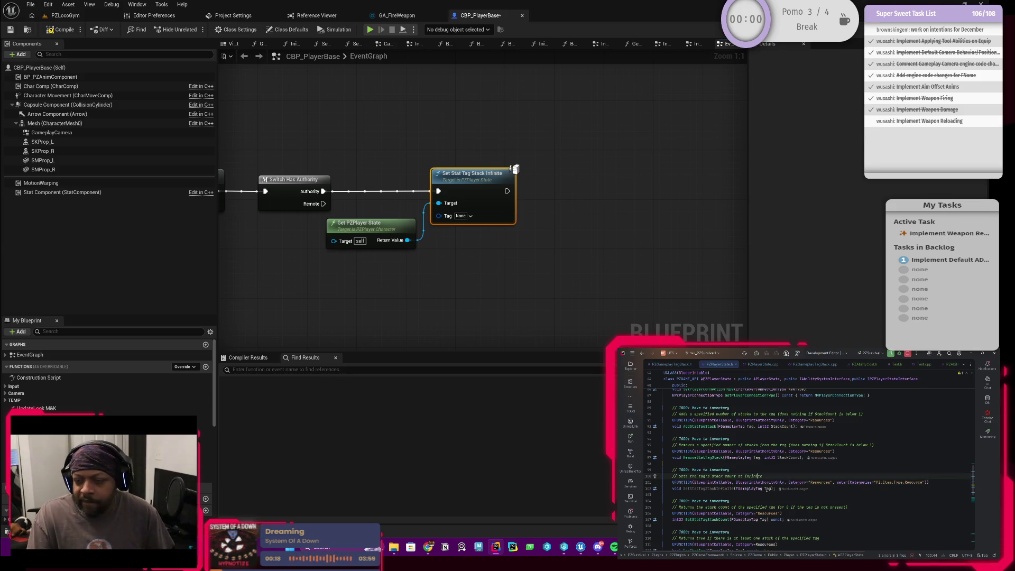
pyautogui.click(775, 489)
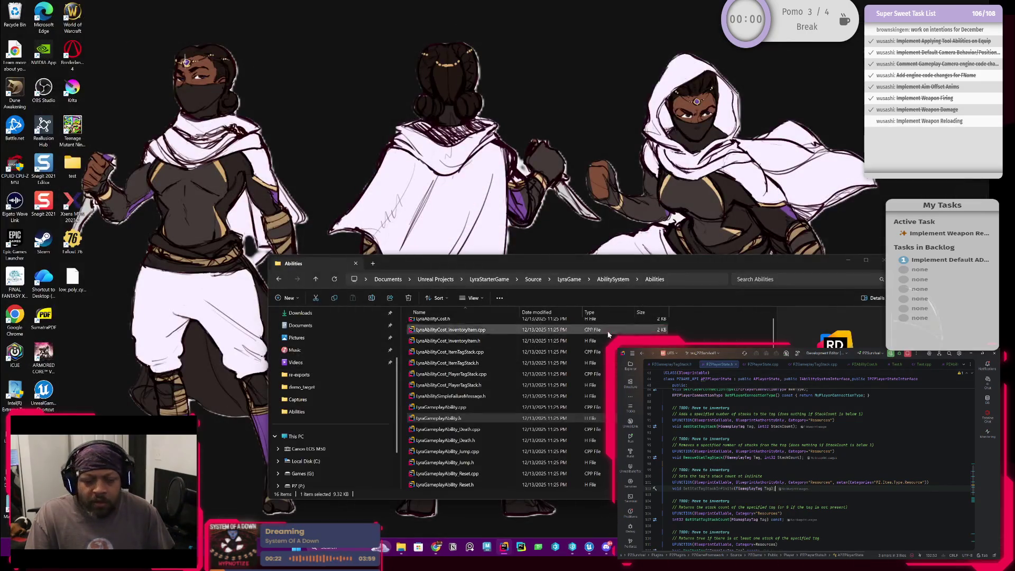
# Step: Build the project in Rider and check the build output, discarding a stray TODO comment line
pyautogui.hotkey('ctrl', 'shift', 'b')
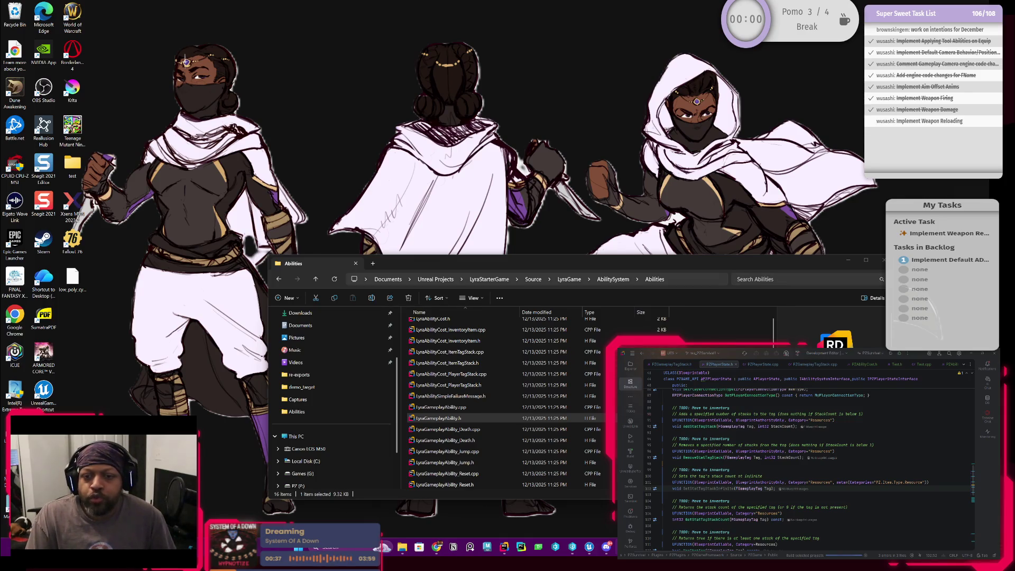
pyautogui.click(629, 453)
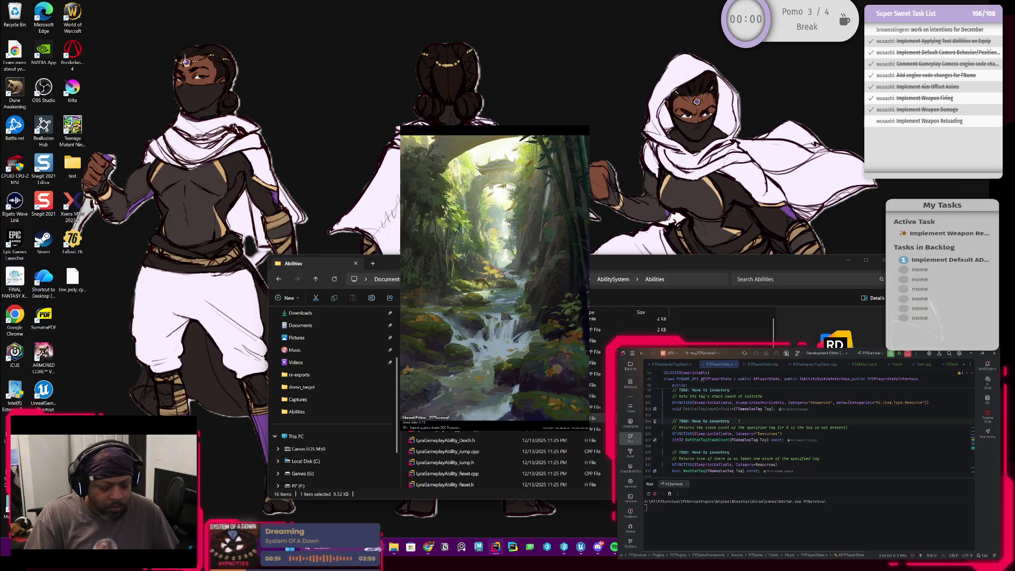
pyautogui.press('Return')
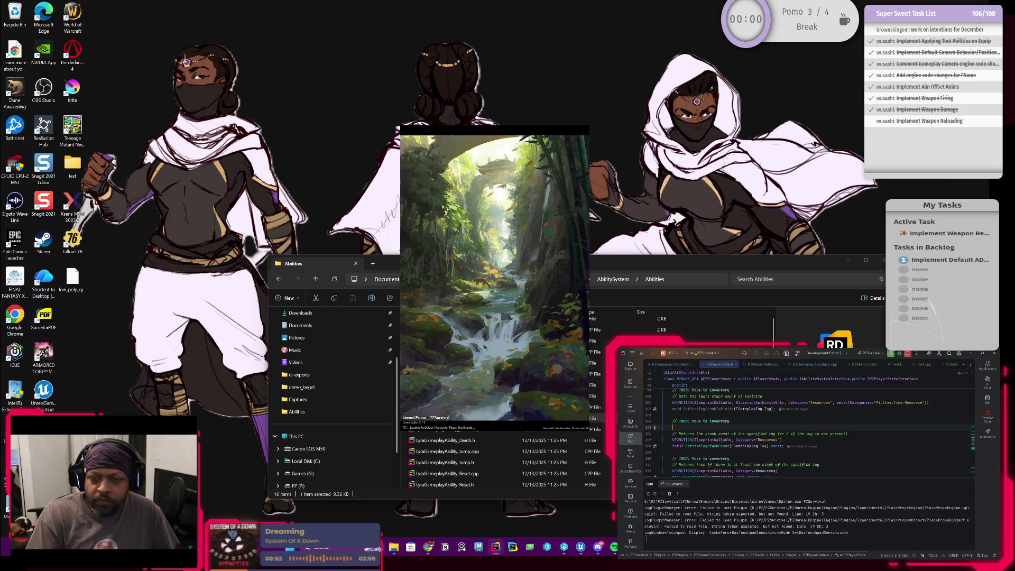
pyautogui.write('//')
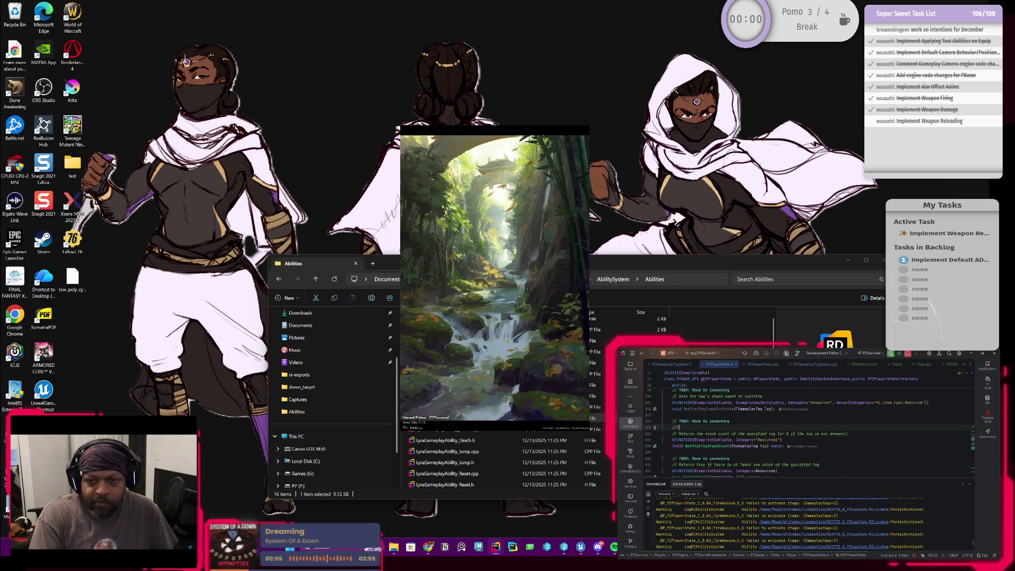
pyautogui.write(' TODO')
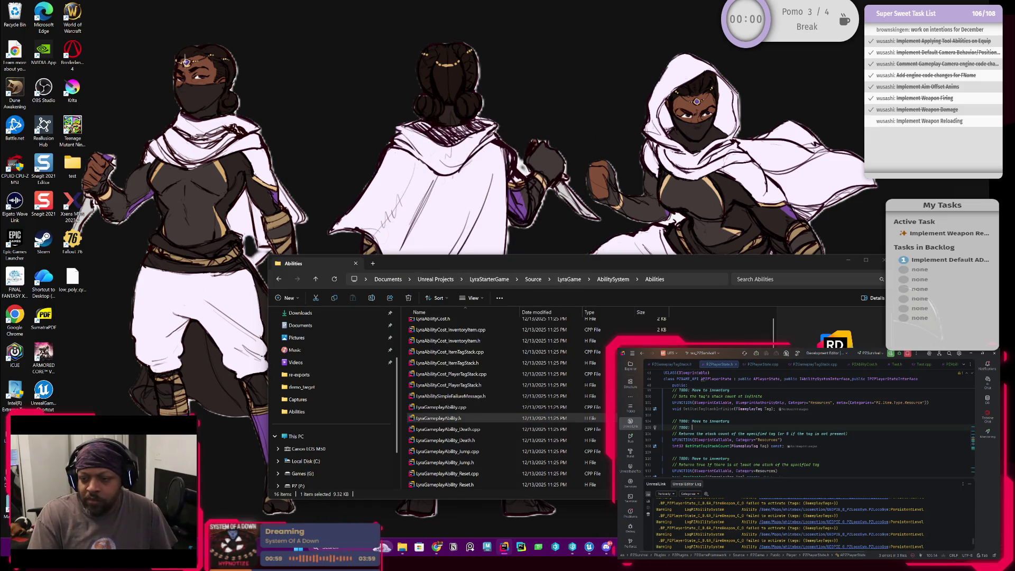
pyautogui.hotkey('ctrl', 'z')
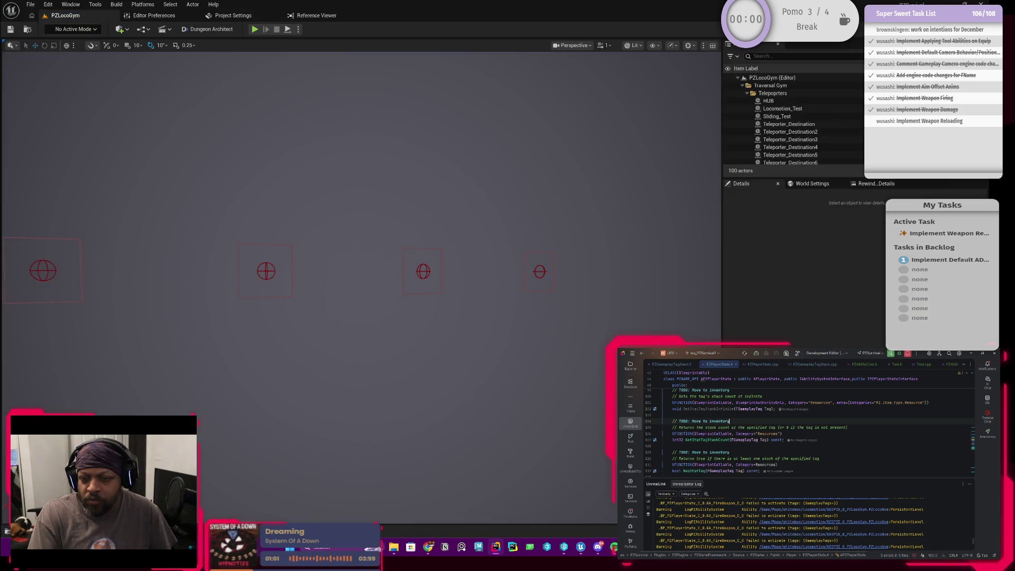
# Step: Copy the Categories="PZ.Item.Type.Resource" meta from line 101 into GetStatTagStackCount and HasStatTag
pyautogui.scroll(-3, 808, 428)
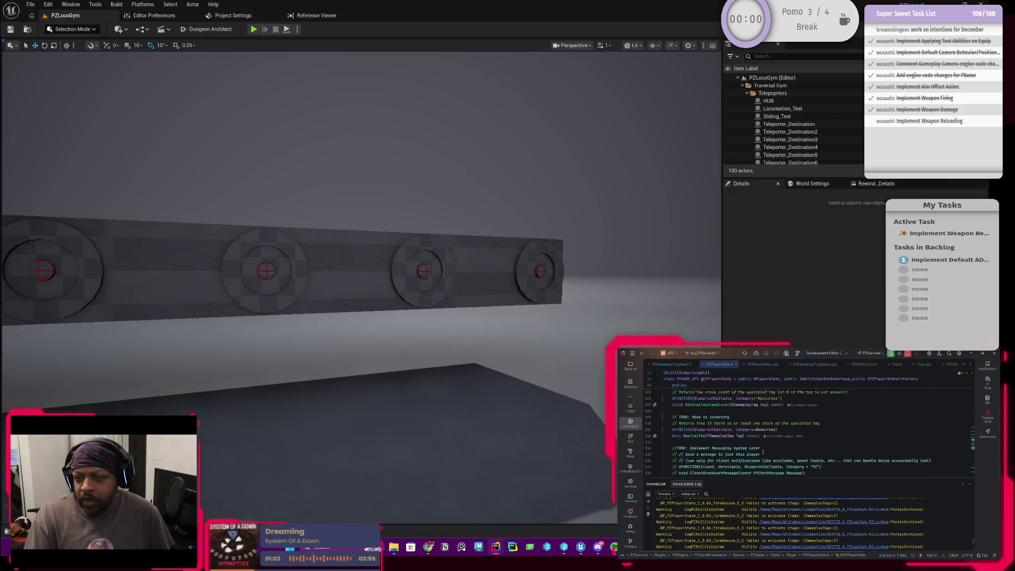
pyautogui.scroll(3, 888, 412)
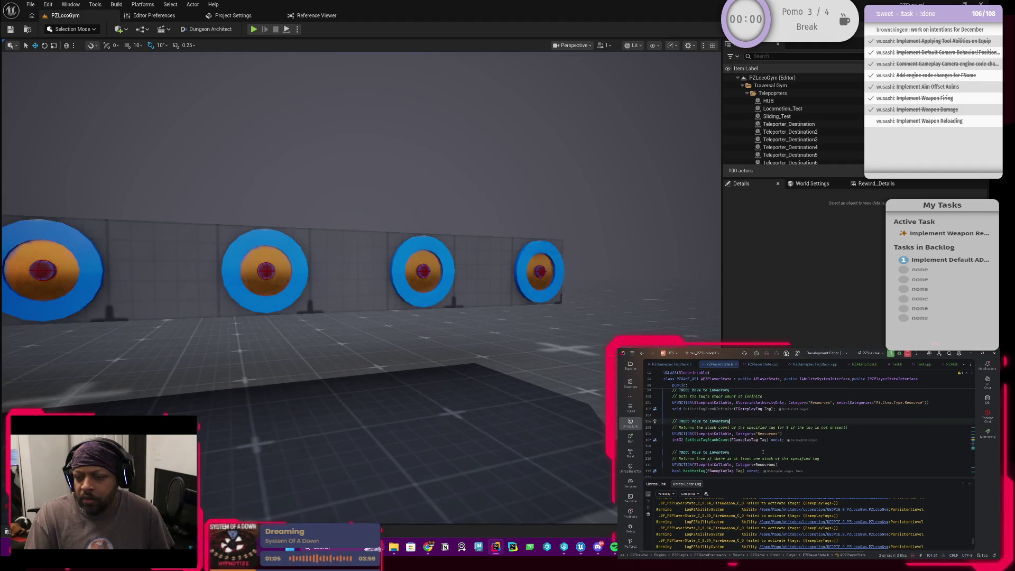
pyautogui.moveTo(928, 403); pyautogui.dragTo(834, 403)
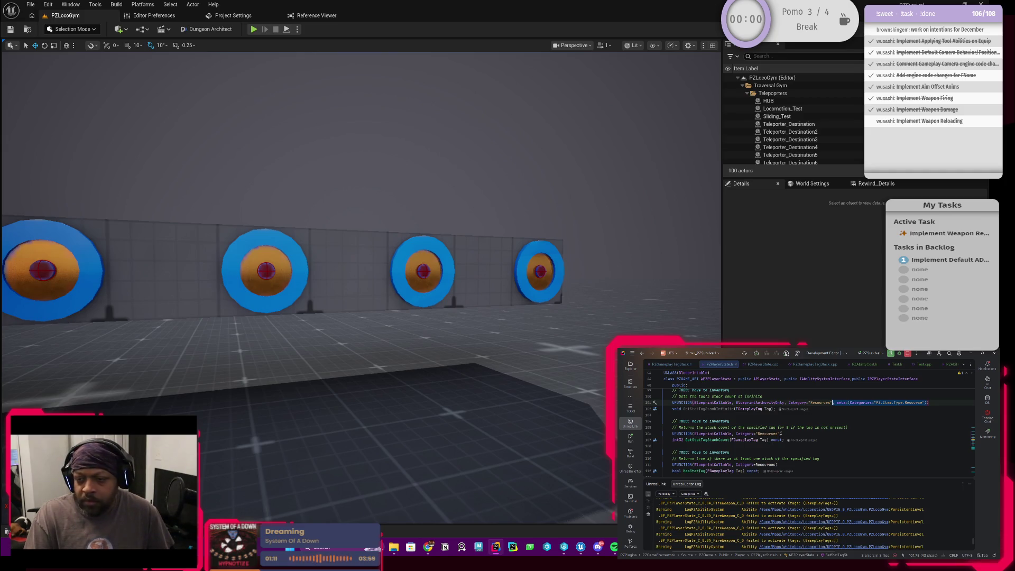
pyautogui.click(779, 433)
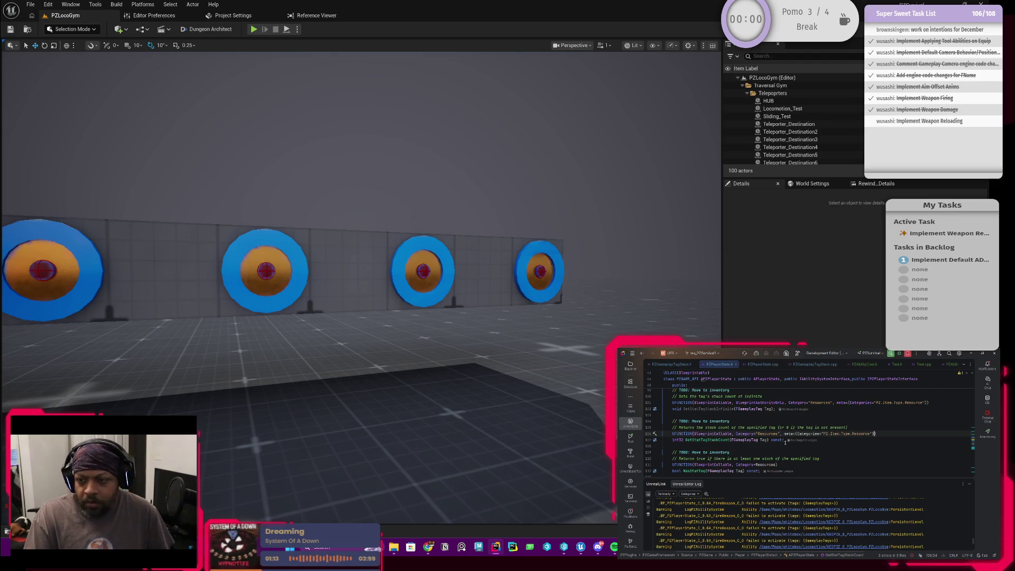
pyautogui.scroll(-1, 781, 447)
pyautogui.hotkey('ctrl', 'v')
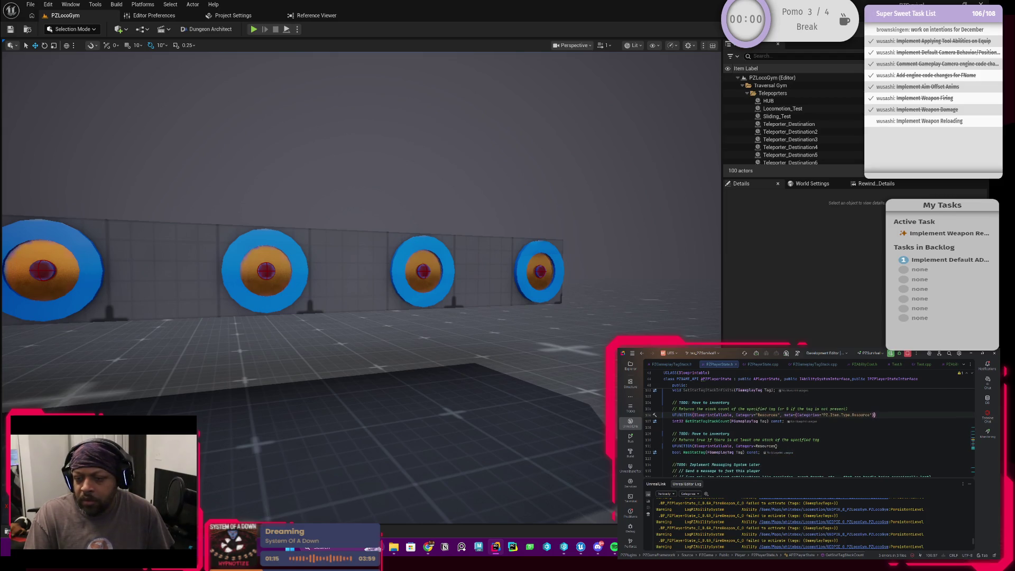
pyautogui.click(774, 445)
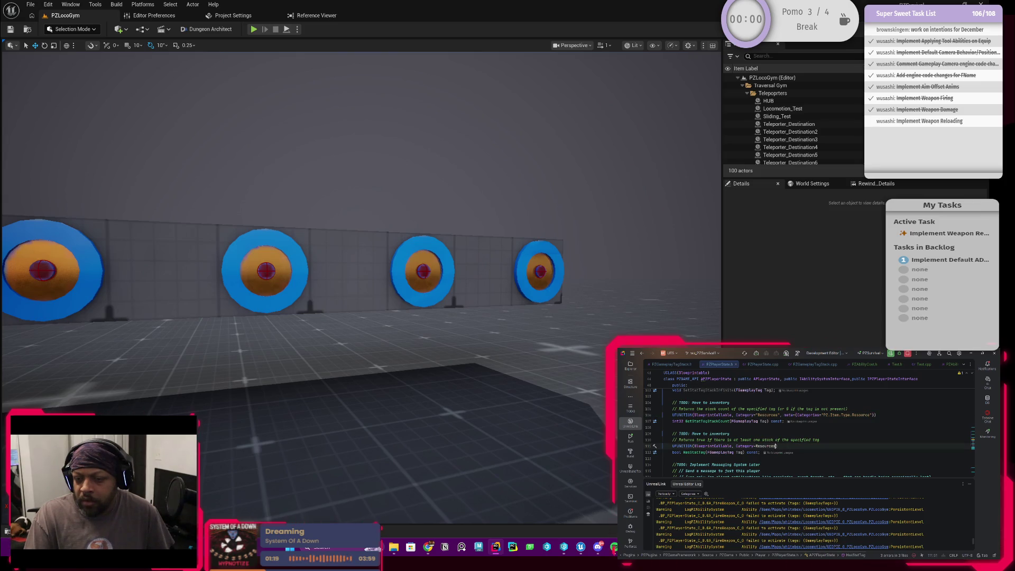
pyautogui.scroll(3, 771, 452)
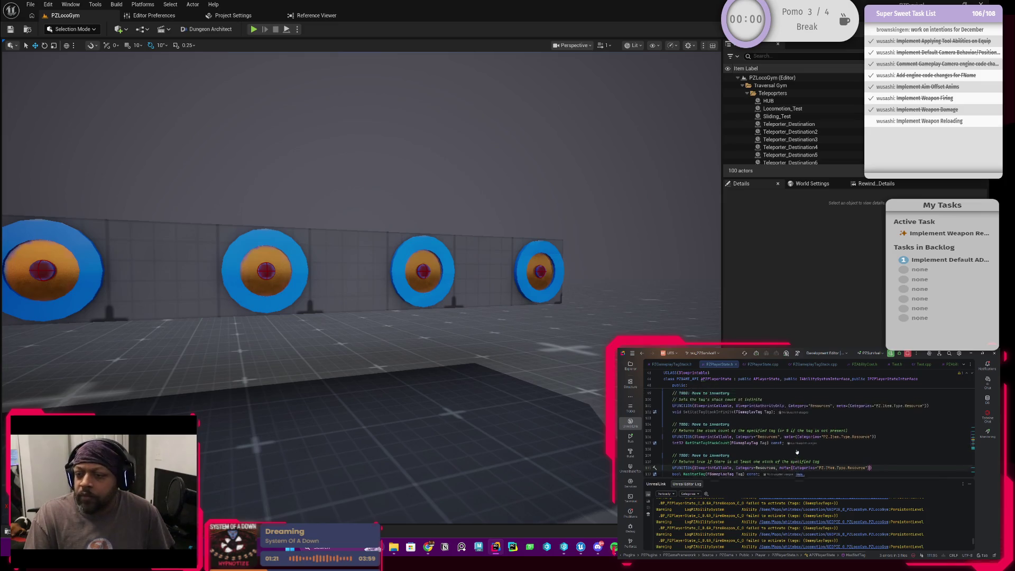
pyautogui.scroll(2, 771, 453)
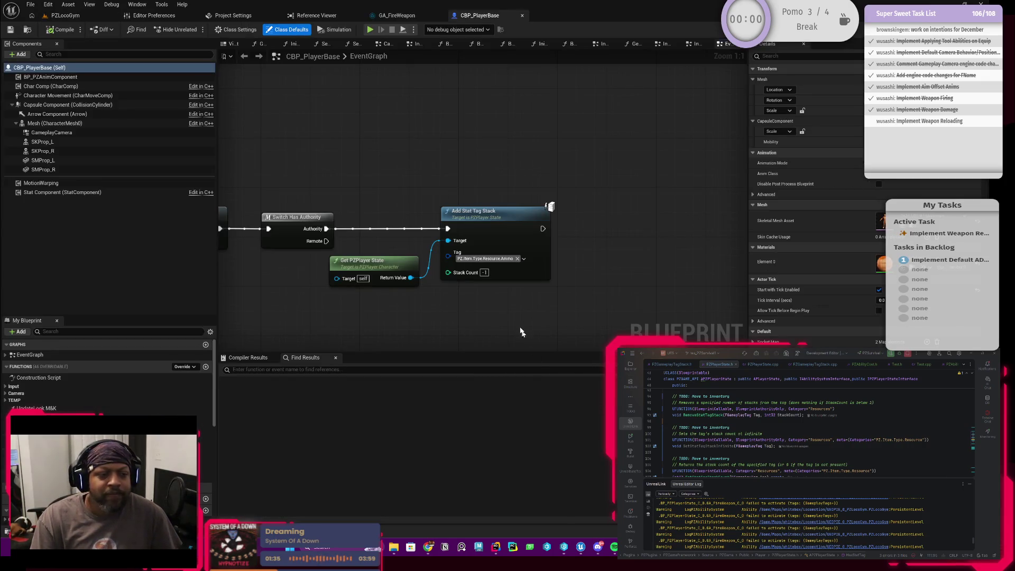
# Step: Reposition Get PZPlayer State and add Set Stat Tag Stack Infinite from its Return Value
pyautogui.moveTo(504, 328); pyautogui.dragTo(471, 299)
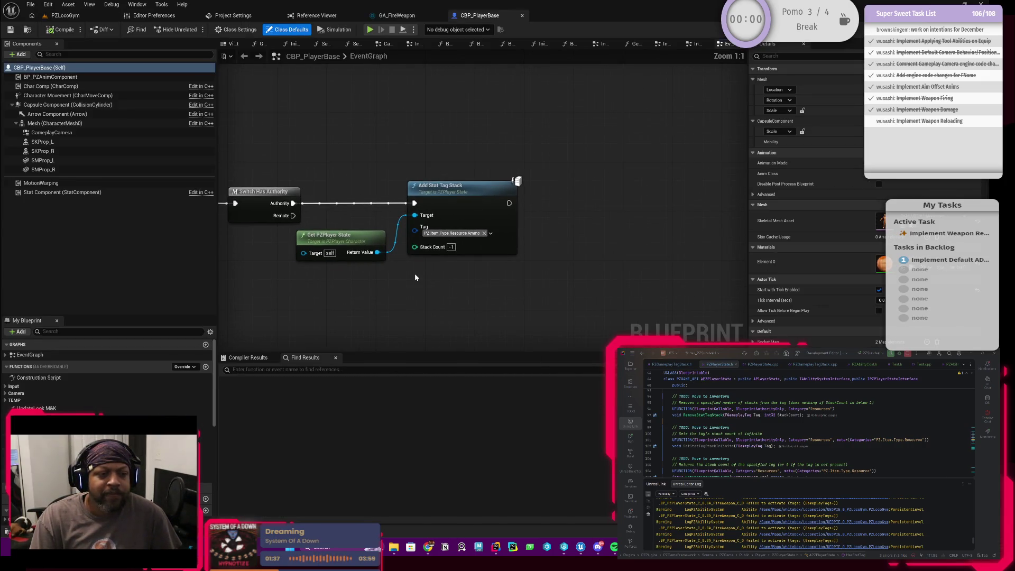
pyautogui.click(383, 254)
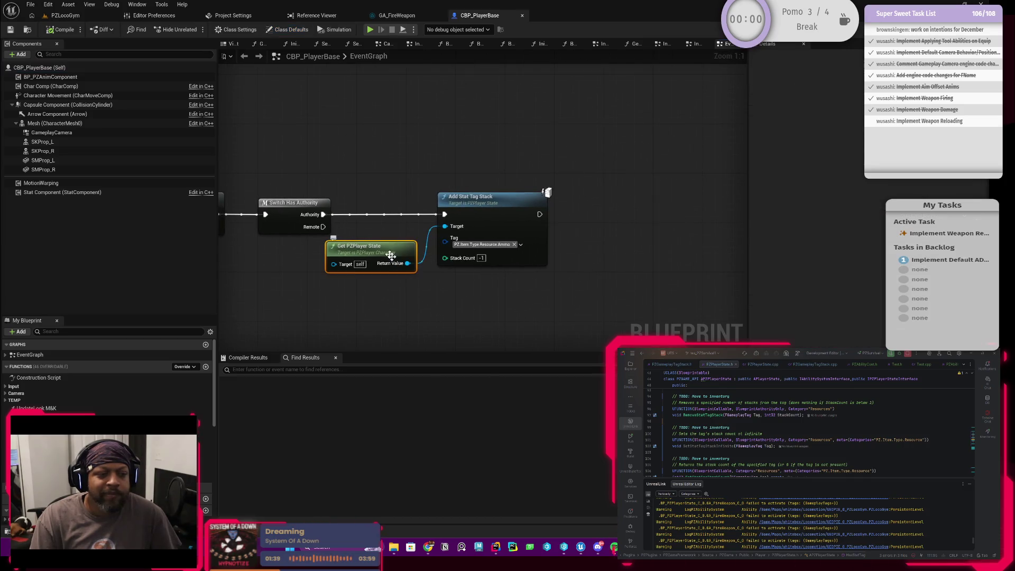
pyautogui.moveTo(377, 254); pyautogui.dragTo(383, 255)
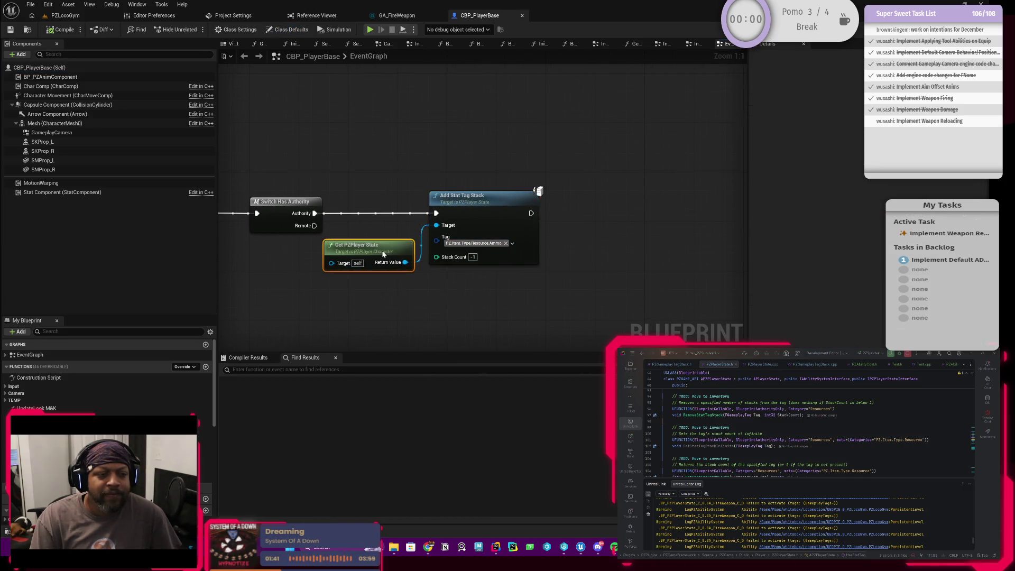
pyautogui.click(483, 226)
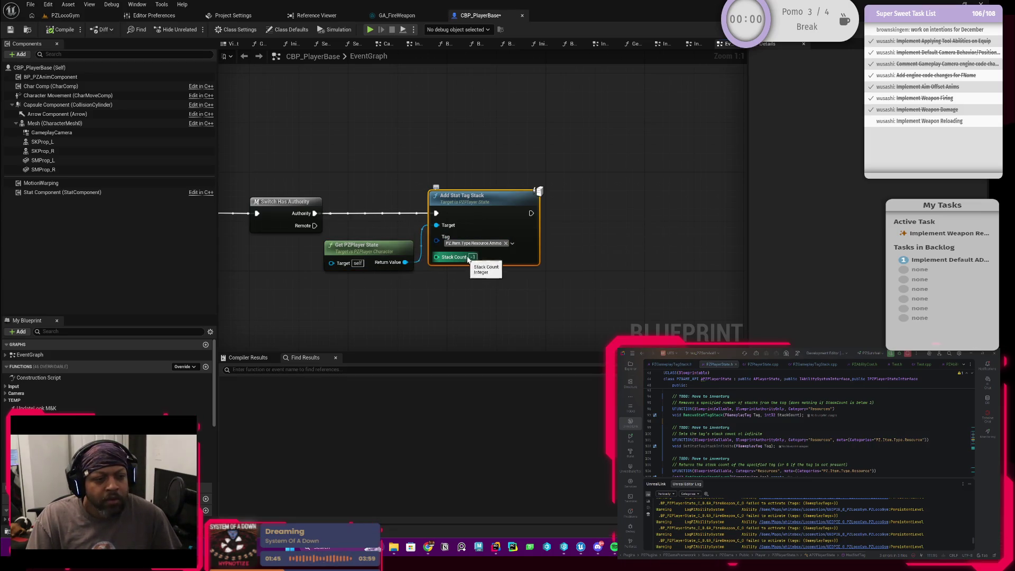
pyautogui.moveTo(404, 262)
pyautogui.mouseDown()
pyautogui.moveTo(408, 176)
pyautogui.moveTo(417, 177)
pyautogui.mouseUp()
pyautogui.write('settag')
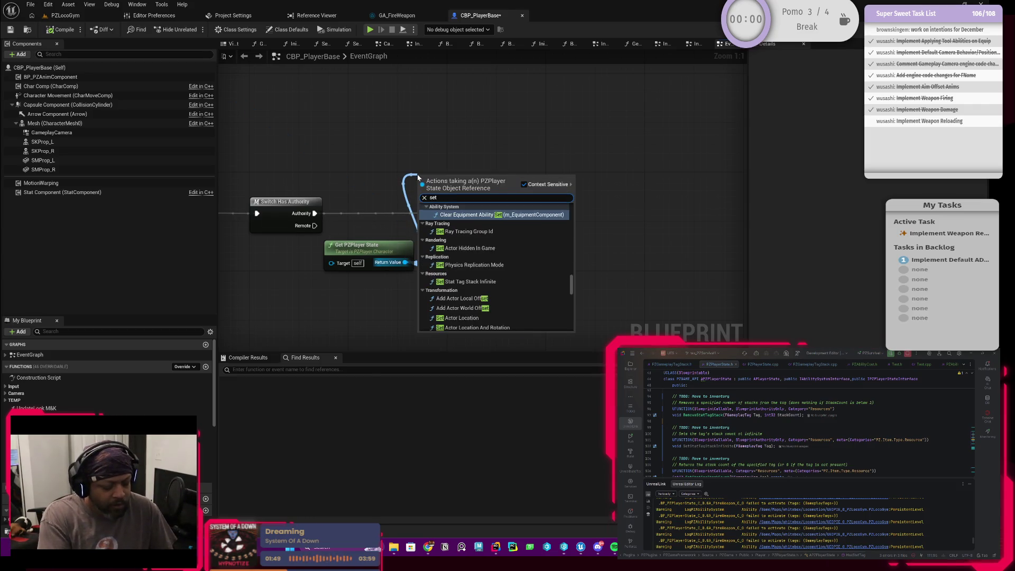
pyautogui.press('BackSpace')
pyautogui.press('BackSpace')
pyautogui.press('BackSpace')
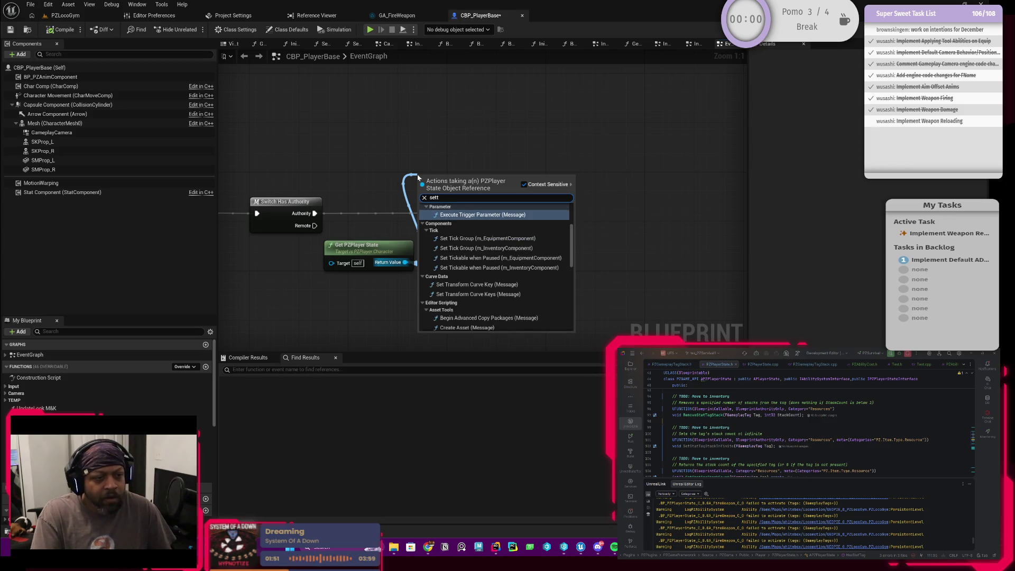
pyautogui.write('stat')
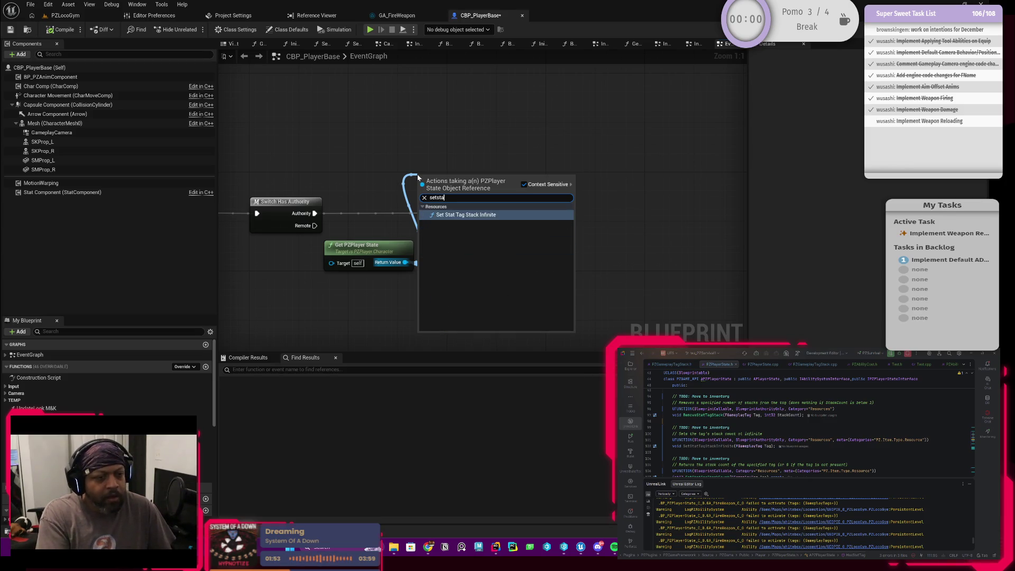
pyautogui.press('Return')
# Step: Replace Add Stat Tag Stack with it, tag PZ.Item.Type.Resource.Ammo, wire Authority, and compile
pyautogui.click(484, 256)
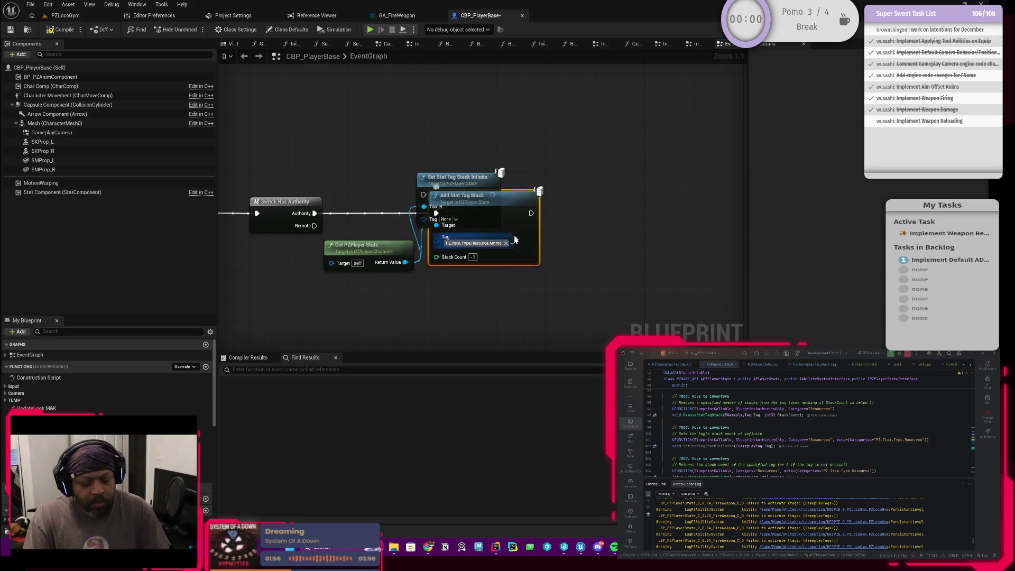
pyautogui.press('Delete')
pyautogui.moveTo(450, 225); pyautogui.dragTo(470, 238)
pyautogui.click(470, 231)
pyautogui.click(473, 296)
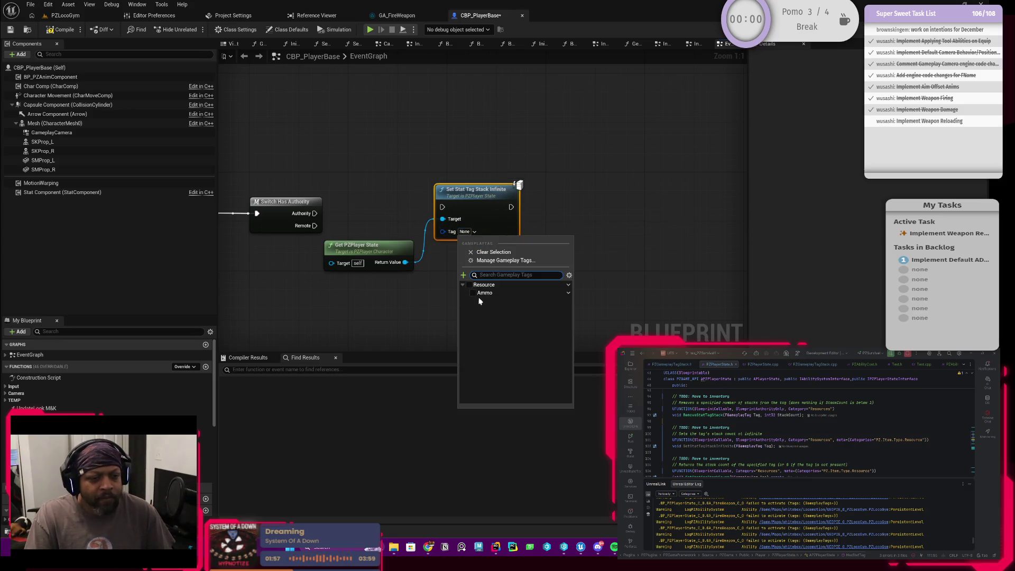
pyautogui.click(315, 213)
pyautogui.moveTo(314, 213); pyautogui.dragTo(474, 214)
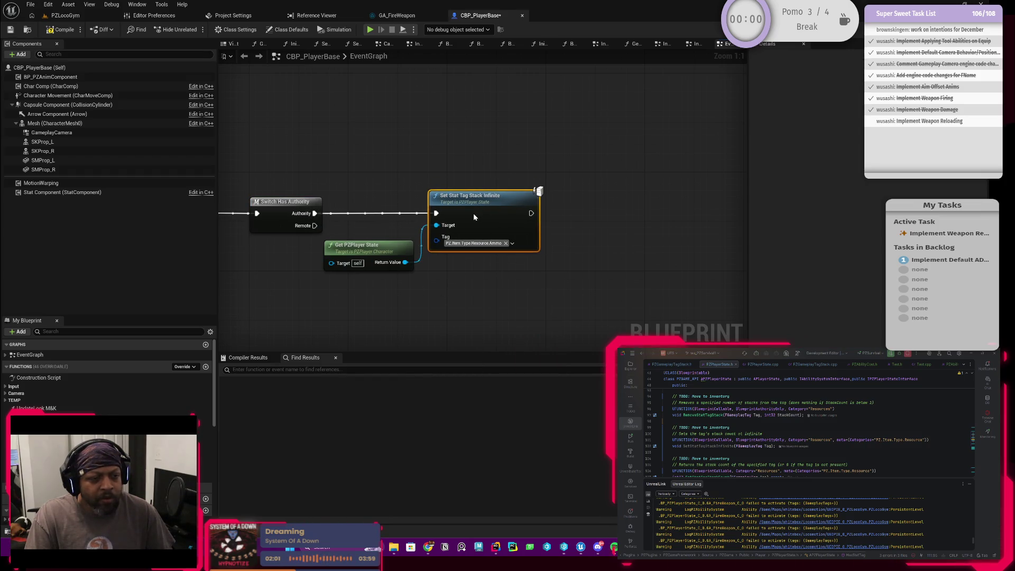
pyautogui.click(51, 31)
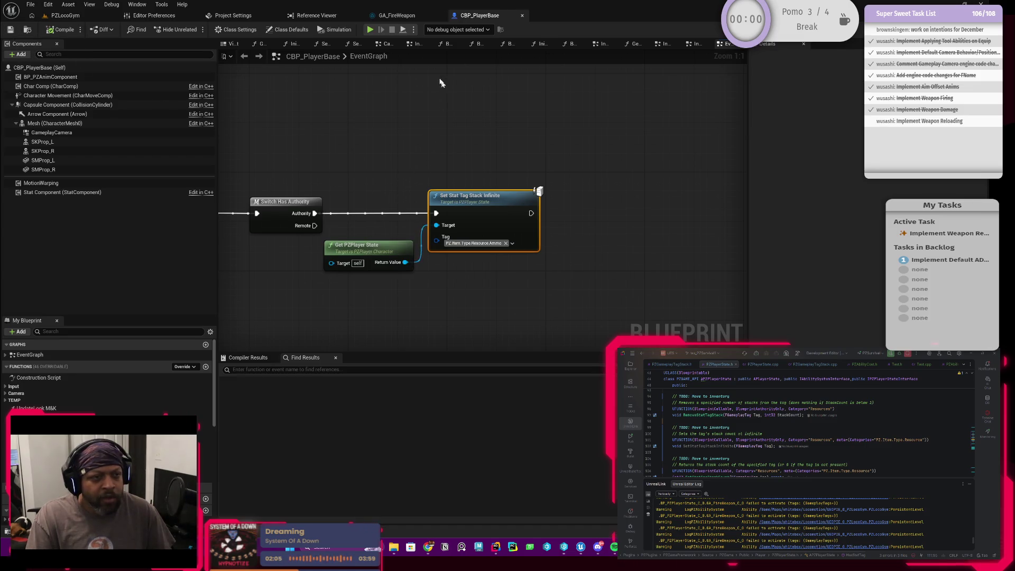
# Step: Unhook Authority from the new node, save CBP_PlayerBase, and playtest equipping the rifle in PZLocoGym
pyautogui.keyDown('alt'); pyautogui.click(313, 214); pyautogui.keyUp('alt')
pyautogui.click(10, 29)
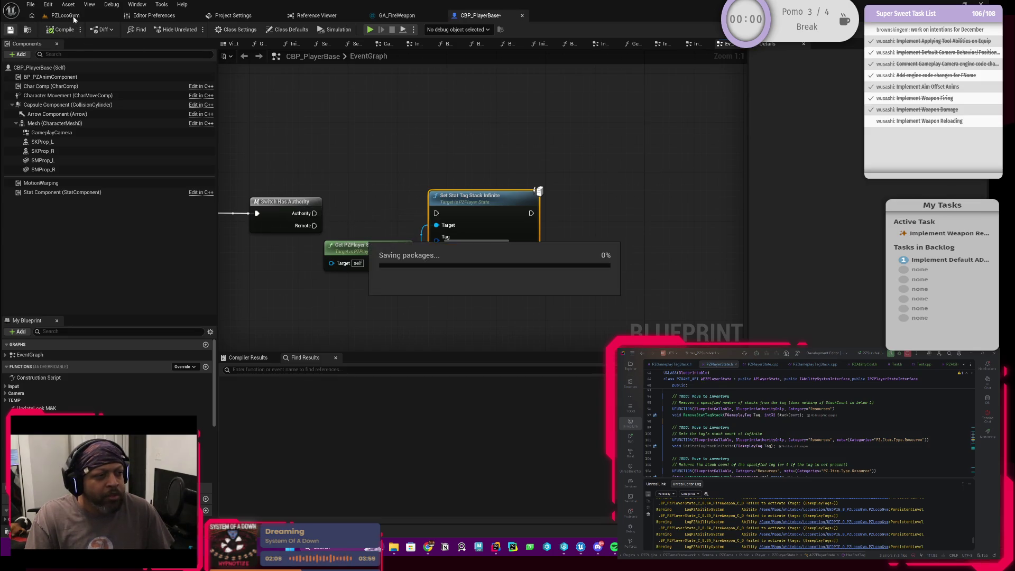
pyautogui.click(65, 15)
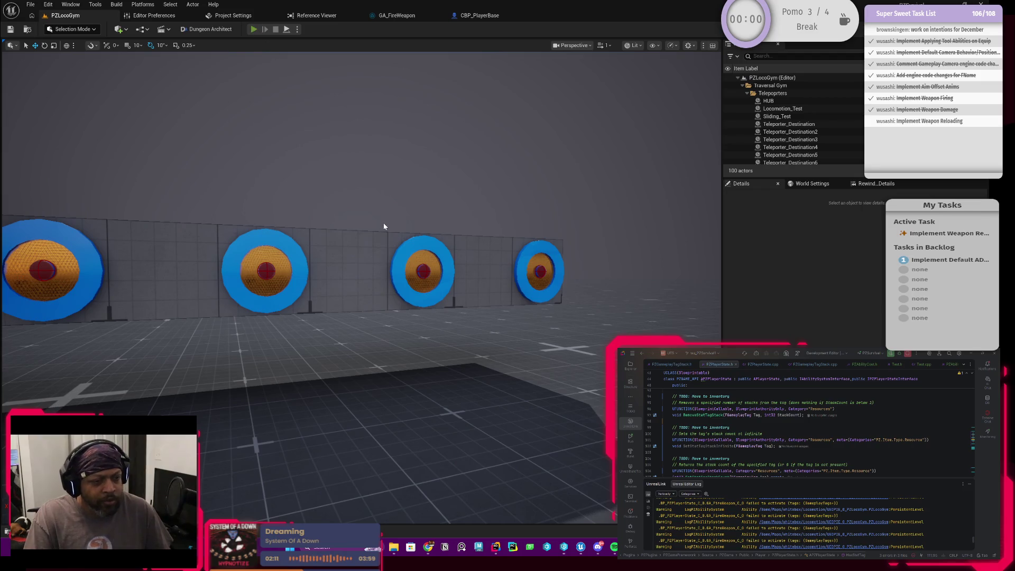
pyautogui.hotkey('alt', 'p')
pyautogui.press('i')
pyautogui.rightClick(340, 258)
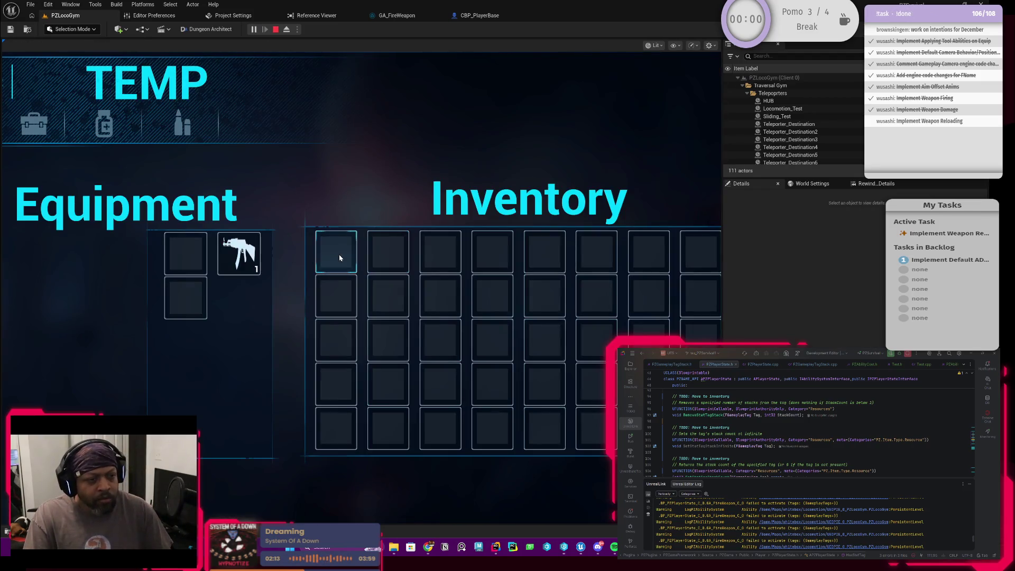
pyautogui.press('i')
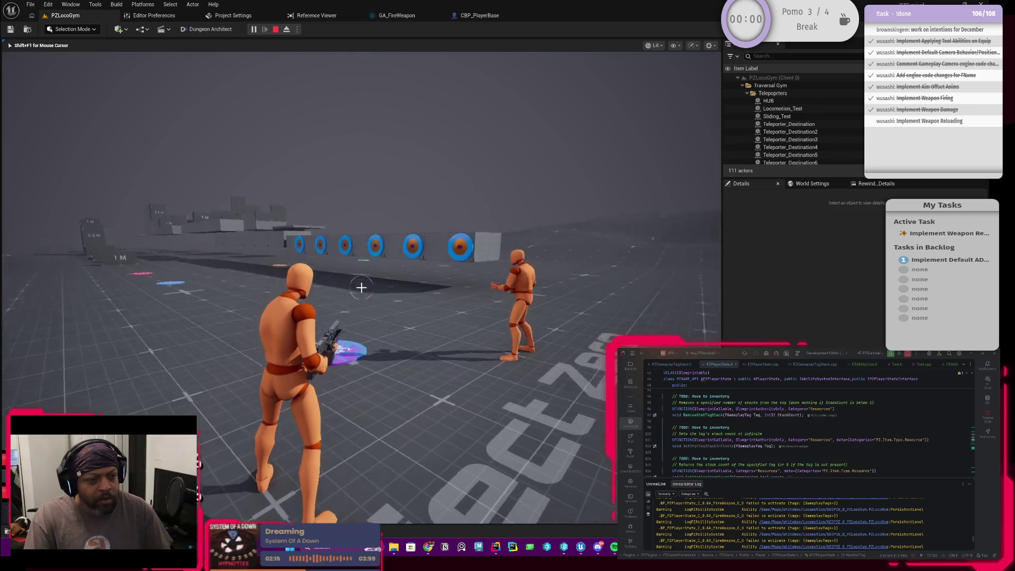
pyautogui.press('w')
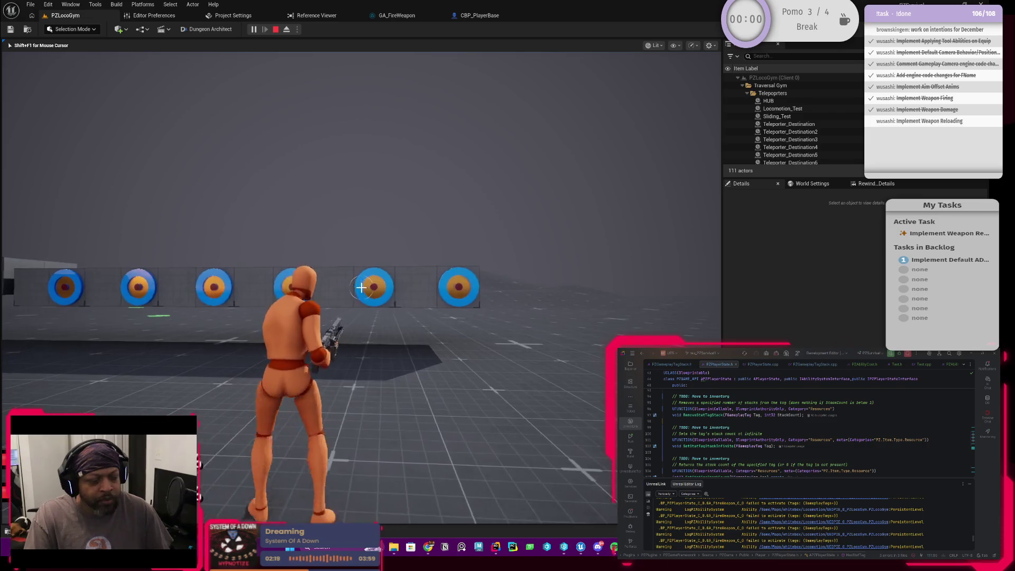
pyautogui.press('Escape')
pyautogui.click(478, 15)
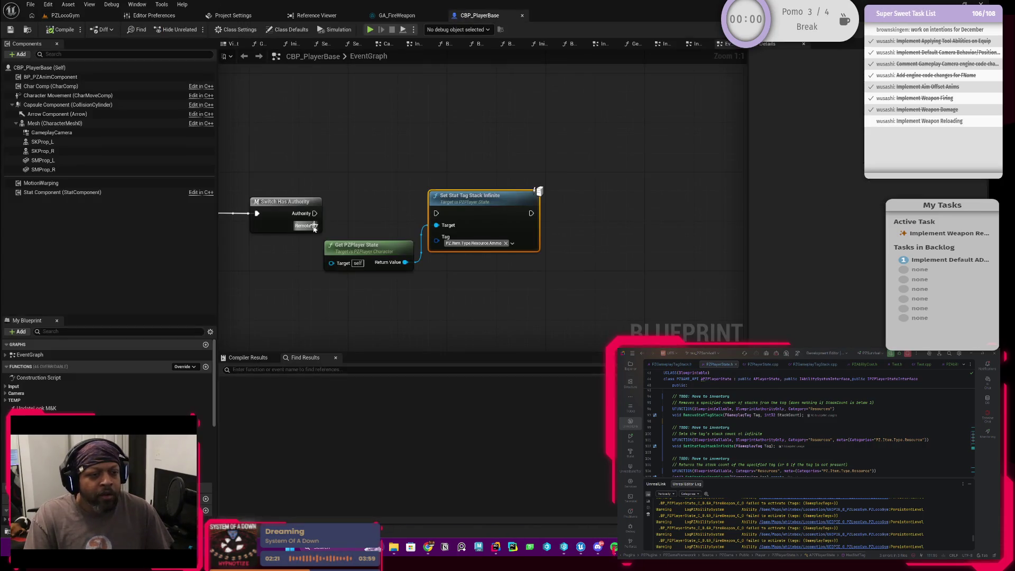
# Step: Reconnect Authority to Set Stat Tag Stack Infinite and start a PZLocoGym playtest
pyautogui.moveTo(314, 213); pyautogui.dragTo(489, 213)
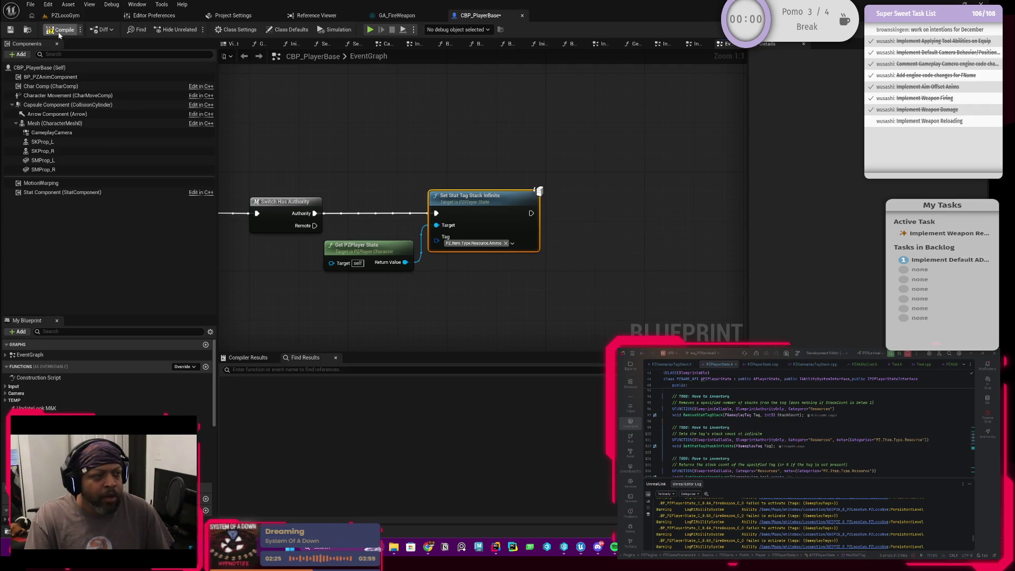
pyautogui.click(64, 15)
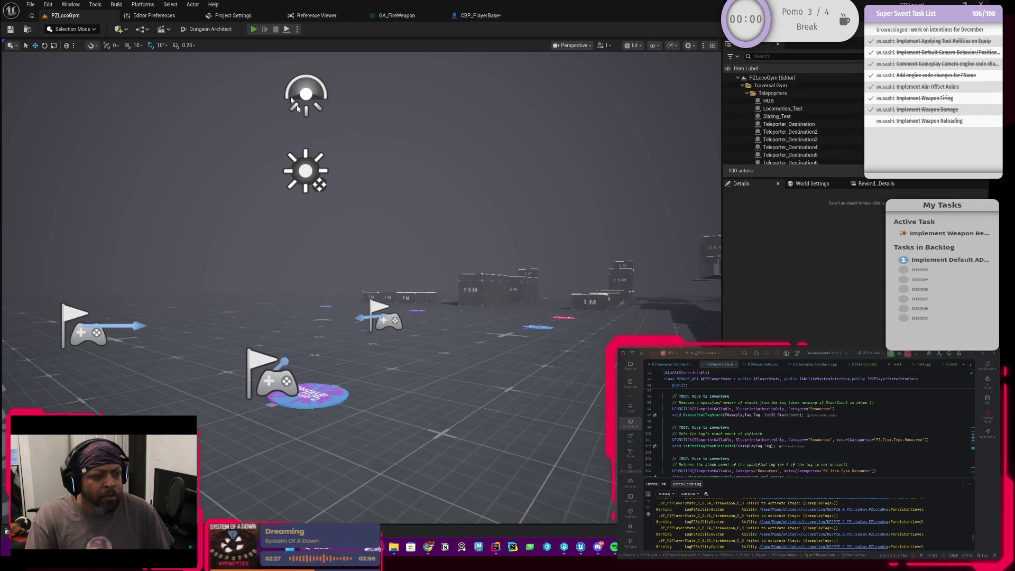
pyautogui.hotkey('alt', 'p')
pyautogui.press('Tab')
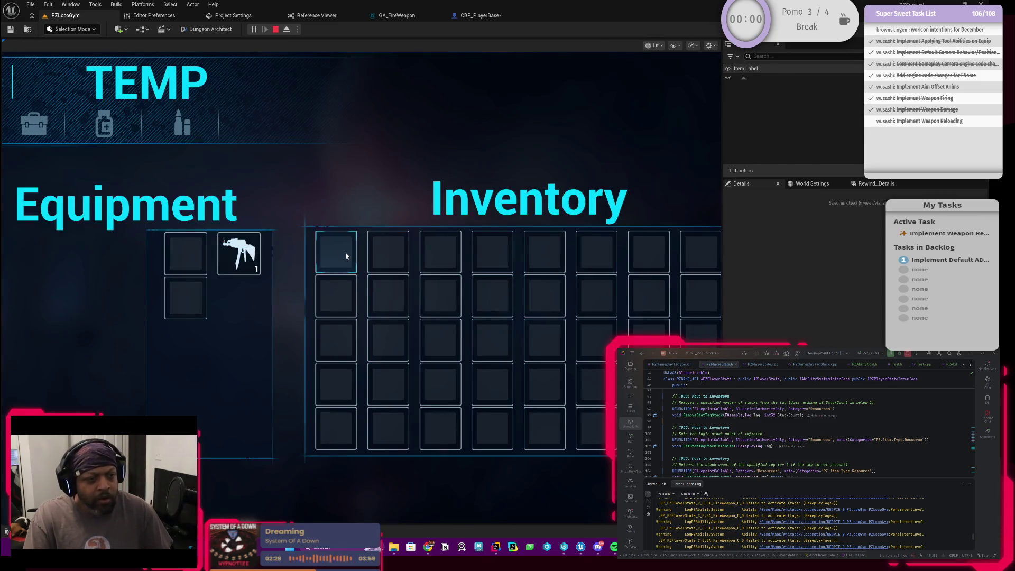
pyautogui.press('Tab')
# Step: Fire the rifle along the row of targets while strafing, then end play and return to CBP_PlayerBase
pyautogui.click(361, 288)
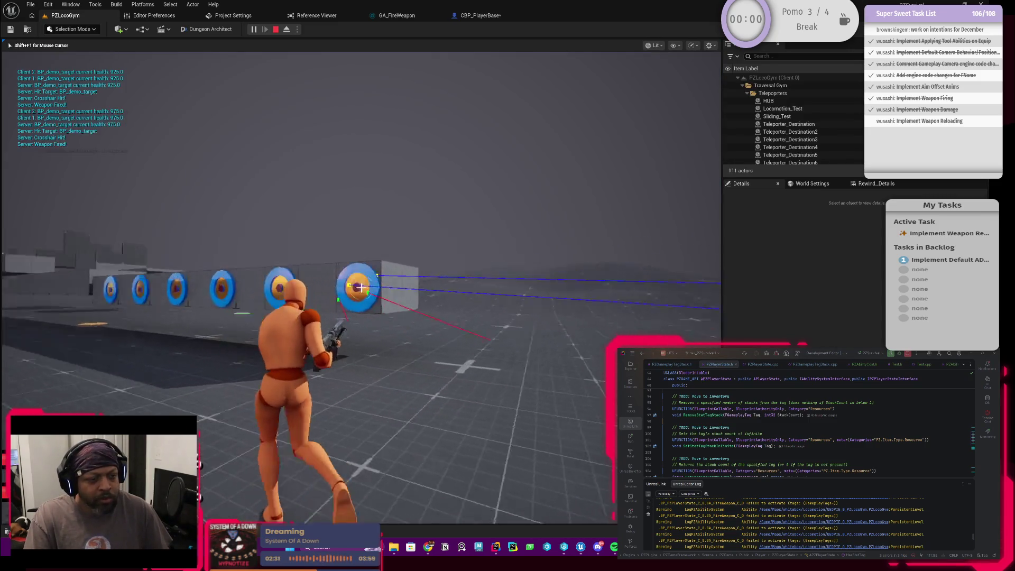
pyautogui.press('d')
pyautogui.click(361, 288)
pyautogui.click(361, 288)
pyautogui.click(361, 288)
pyautogui.click(362, 288)
pyautogui.click(361, 288)
pyautogui.click(361, 288)
pyautogui.click(362, 288)
pyautogui.click(361, 288)
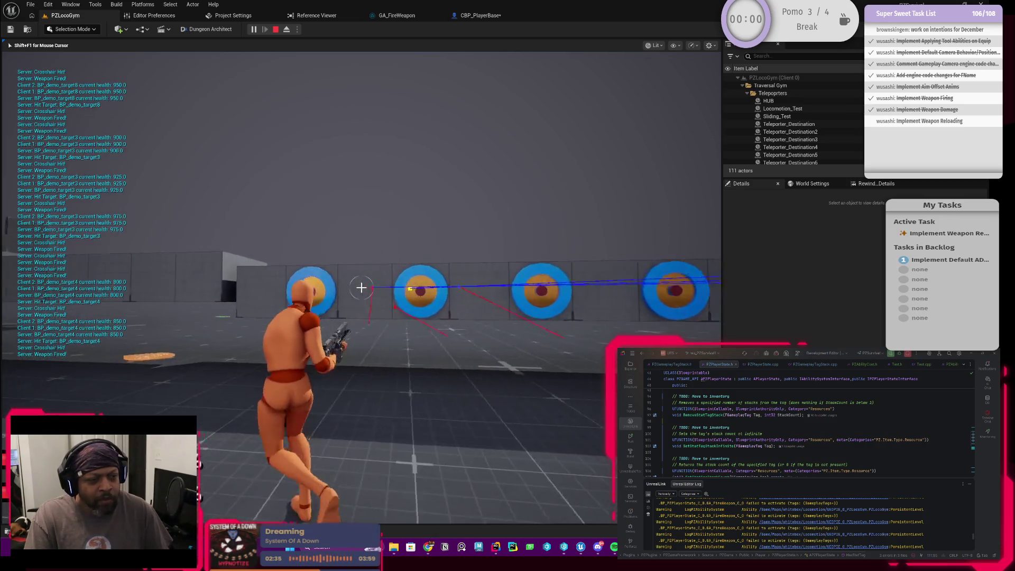
pyautogui.press('Escape')
pyautogui.click(447, 19)
pyautogui.click(406, 15)
pyautogui.click(473, 15)
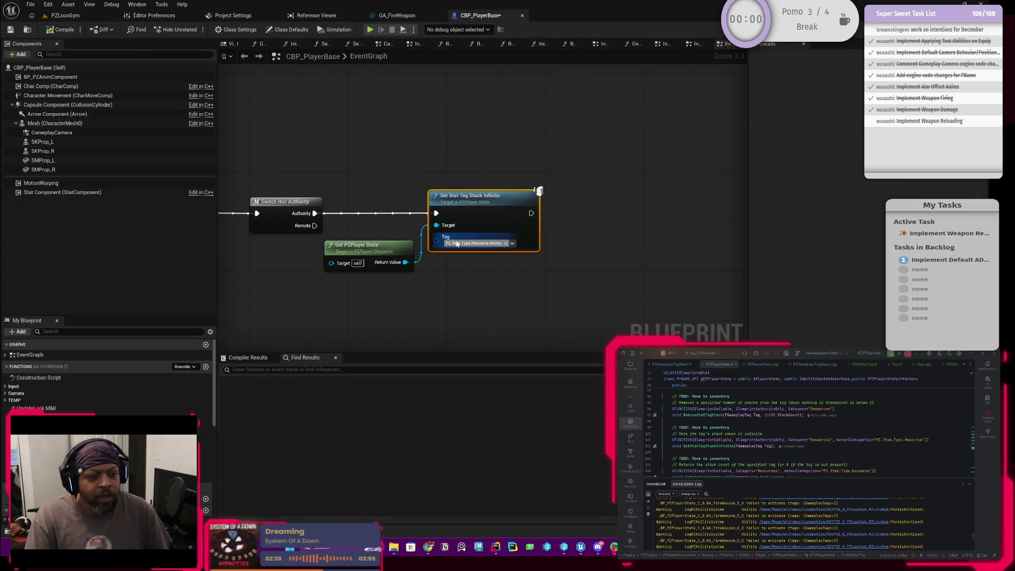
# Step: Add an Add Stat Tag Stack node from Get PZPlayer State, moving the infinite node aside
pyautogui.moveTo(405, 263); pyautogui.dragTo(423, 161)
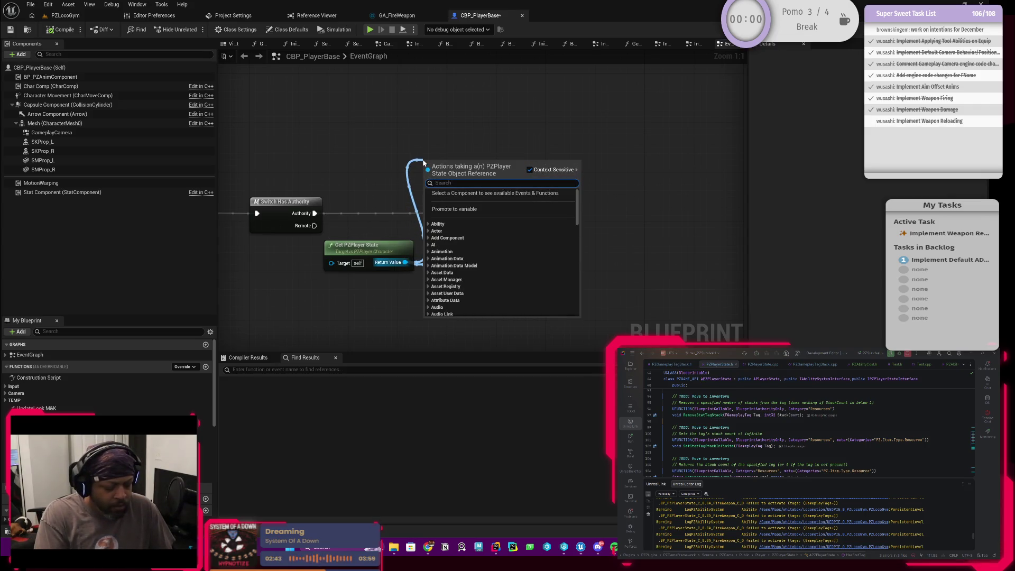
pyautogui.write('stack')
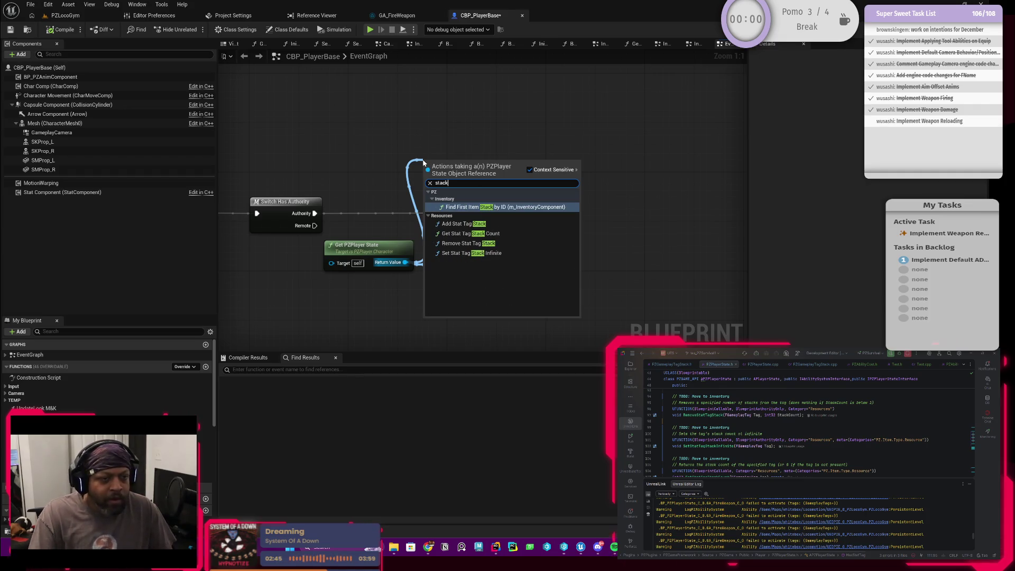
pyautogui.click(475, 228)
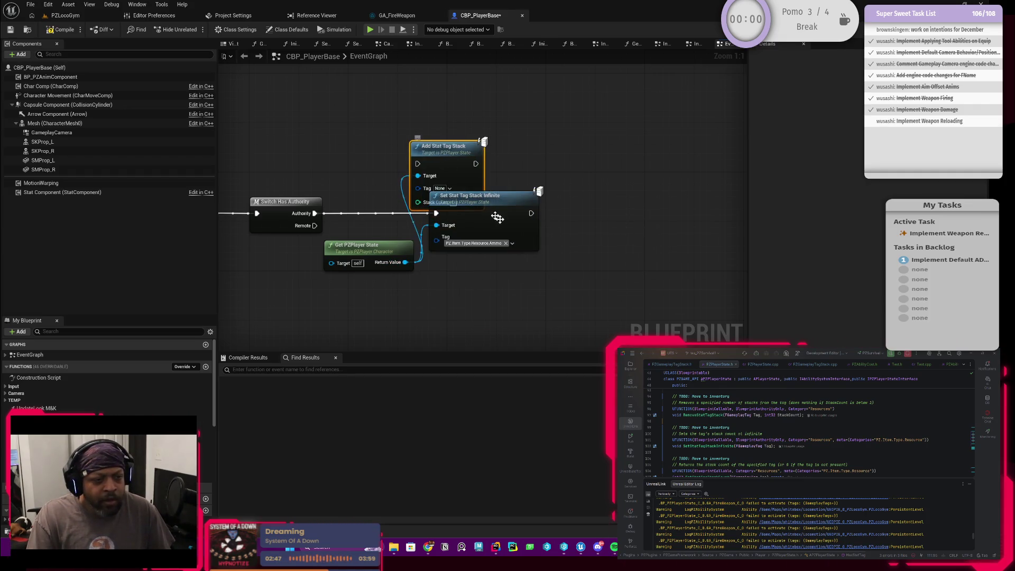
pyautogui.moveTo(503, 227); pyautogui.dragTo(564, 227)
# Step: Set Add Stat Tag Stack's Tag to PZ.Item.Type.Resource.Ammo and Stack Count to 5
pyautogui.click(443, 188)
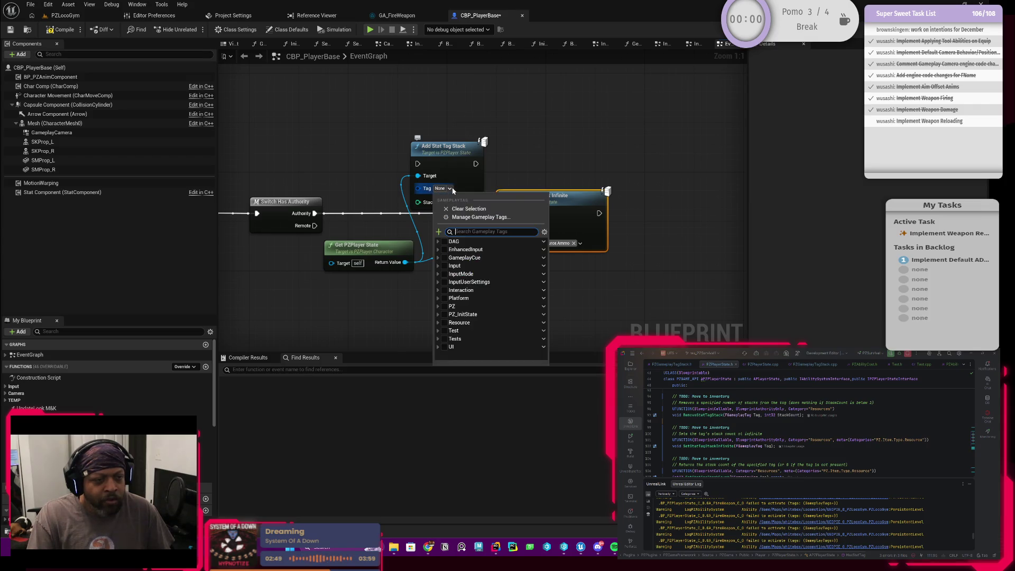
pyautogui.click(438, 306)
pyautogui.scroll(-1, 438, 338)
pyautogui.scroll(-1, 438, 340)
pyautogui.click(441, 343)
pyautogui.scroll(-1, 442, 347)
pyautogui.click(446, 342)
pyautogui.scroll(-1, 446, 338)
pyautogui.click(449, 329)
pyautogui.click(460, 338)
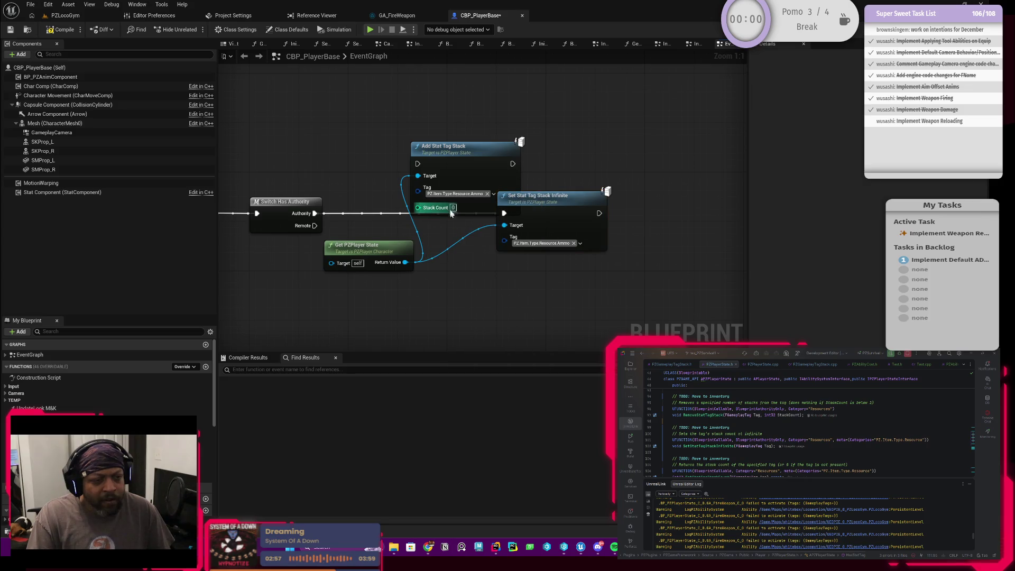
pyautogui.click(453, 207)
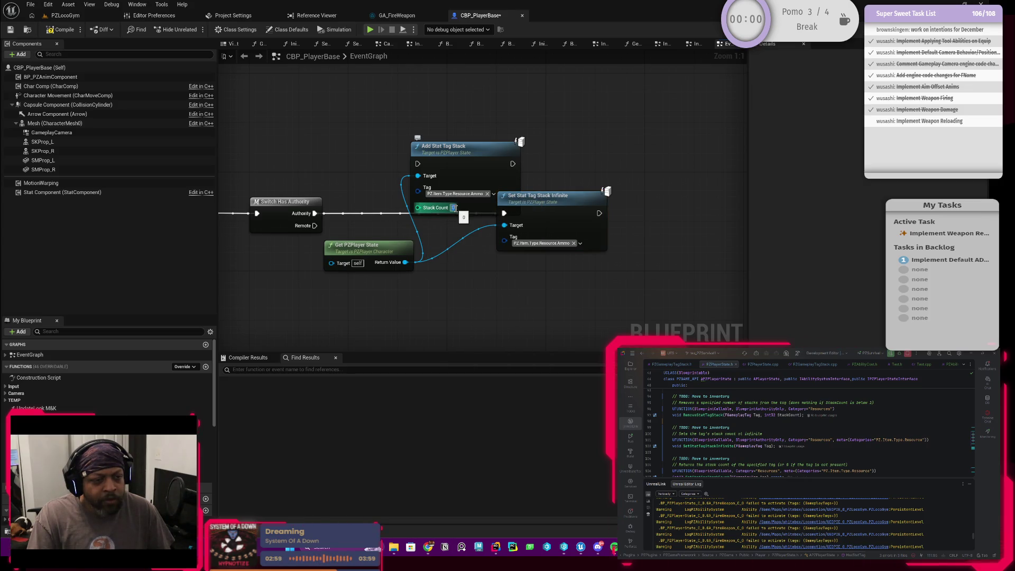
pyautogui.write('5')
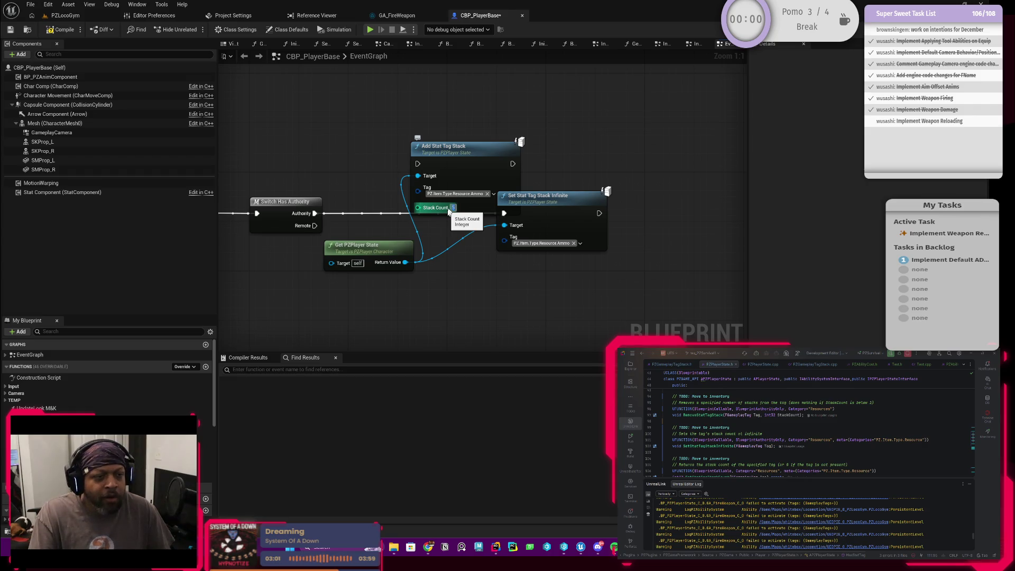
pyautogui.press('Return')
# Step: Wire Authority into Add Stat Tag Stack and move Set Stat Tag Stack Infinite further aside
pyautogui.moveTo(314, 213); pyautogui.dragTo(417, 164)
pyautogui.moveTo(515, 203); pyautogui.dragTo(547, 210)
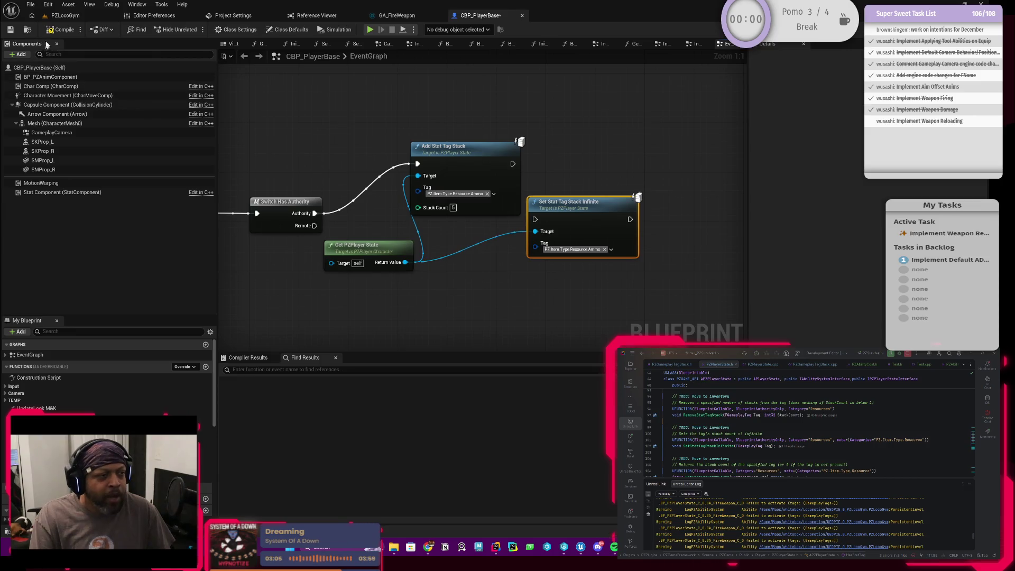
pyautogui.click(65, 15)
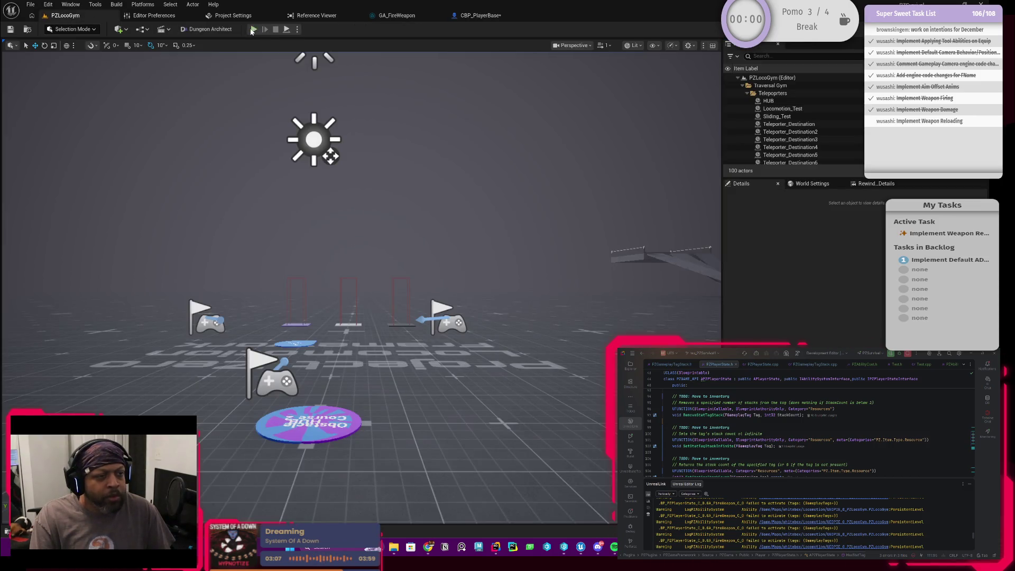
# Step: Start a PZLocoGym play session and equip the rifle from the inventory
pyautogui.hotkey('alt', 'p')
pyautogui.press('i')
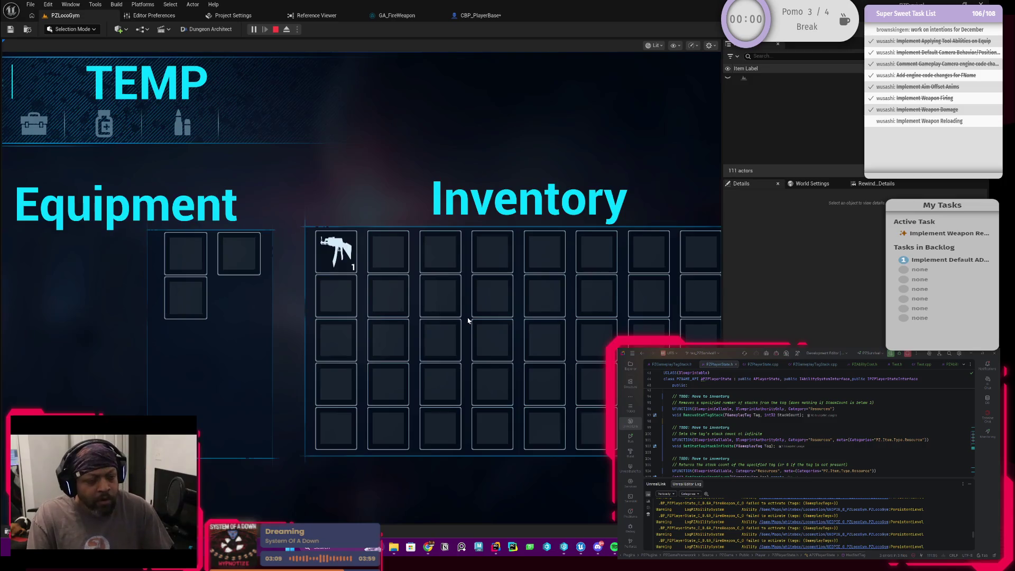
pyautogui.rightClick(345, 275)
pyautogui.press('i')
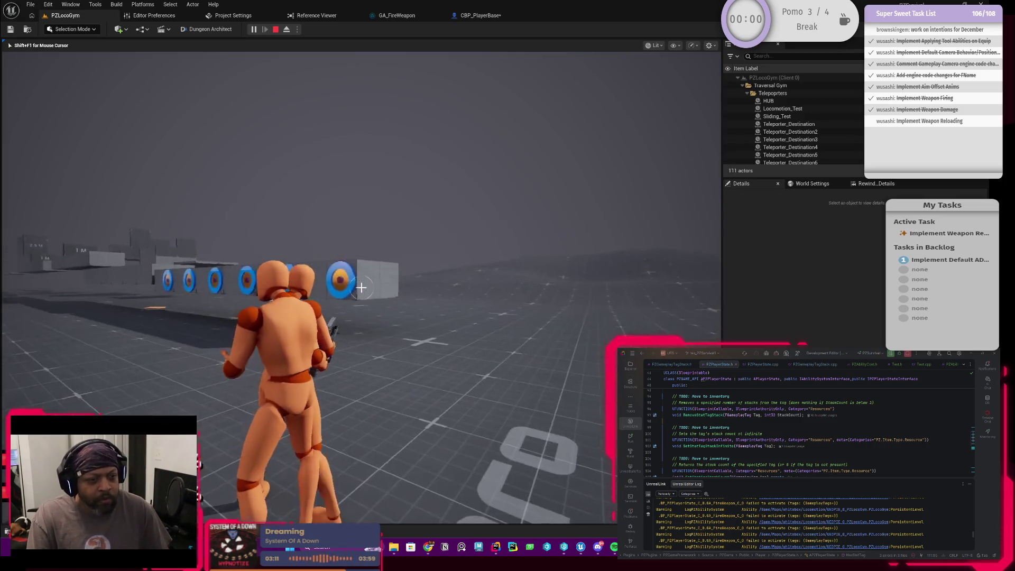
# Step: Fire the rifle repeatedly at the targets while strafing, then stop and return to CBP_PlayerBase
pyautogui.click(361, 287)
pyautogui.click(361, 287)
pyautogui.click(361, 287)
pyautogui.click(361, 287)
pyautogui.press('a')
pyautogui.click(361, 287)
pyautogui.click(361, 287)
pyautogui.click(361, 287)
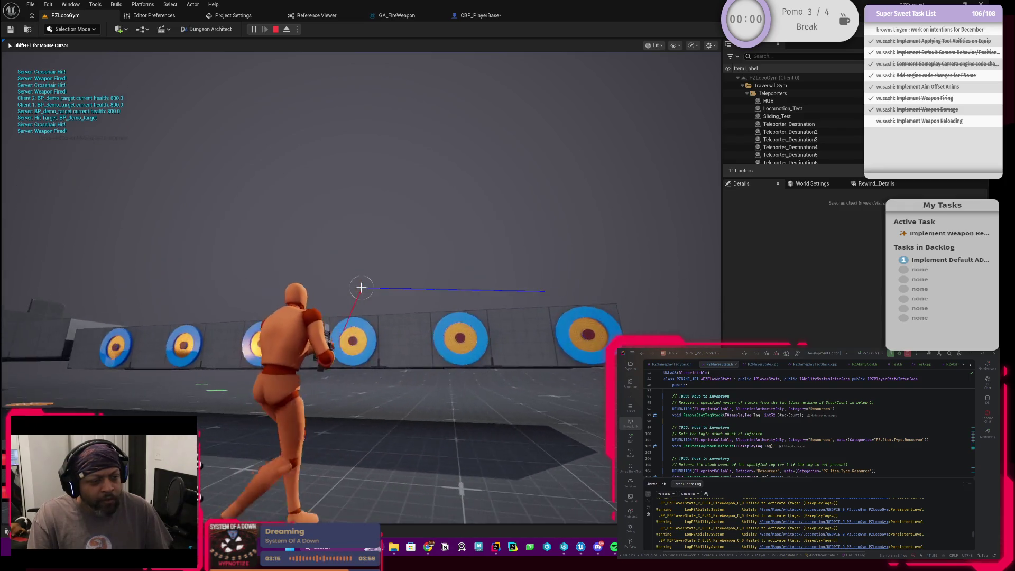
pyautogui.click(361, 287)
pyautogui.click(361, 287)
pyautogui.click(361, 287)
pyautogui.click(361, 287)
pyautogui.click(361, 287)
pyautogui.click(360, 287)
pyautogui.click(361, 287)
pyautogui.click(361, 287)
pyautogui.click(361, 287)
pyautogui.click(361, 287)
pyautogui.click(361, 287)
pyautogui.click(361, 286)
pyautogui.click(361, 287)
pyautogui.click(361, 287)
pyautogui.click(361, 287)
pyautogui.click(361, 287)
pyautogui.click(360, 287)
pyautogui.click(361, 287)
pyautogui.click(361, 287)
pyautogui.click(361, 287)
pyautogui.click(361, 287)
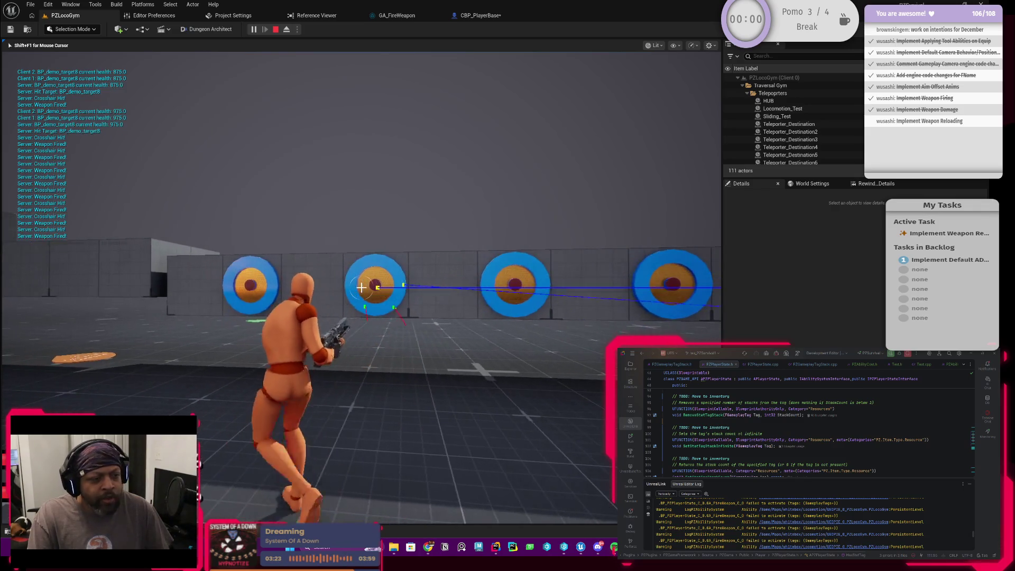
pyautogui.click(361, 287)
pyautogui.click(361, 287)
pyautogui.press('Escape')
pyautogui.click(476, 15)
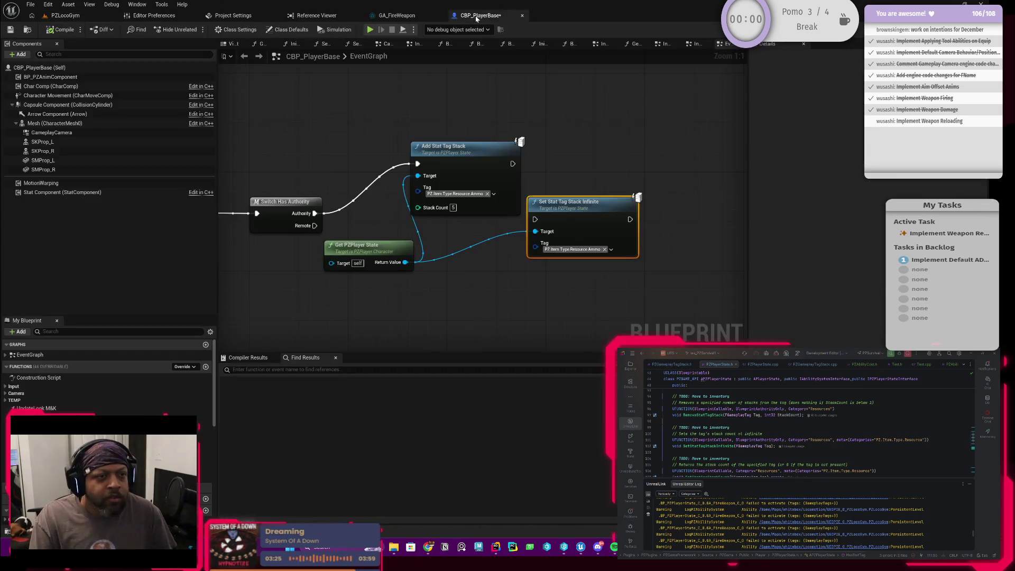
# Step: Check GA_FireWeapon's resource cost tag choices without changing them
pyautogui.click(483, 173)
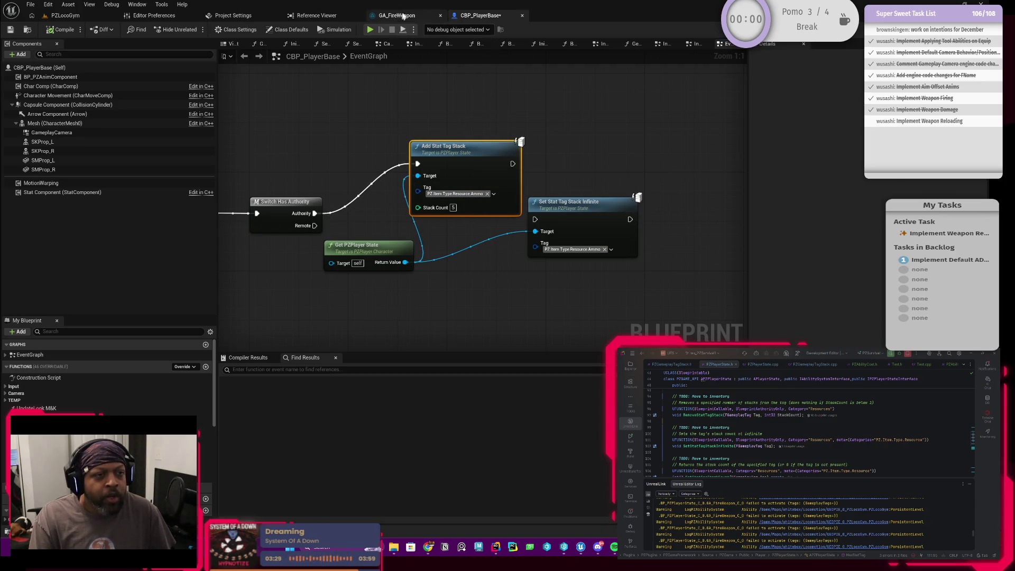
pyautogui.click(402, 17)
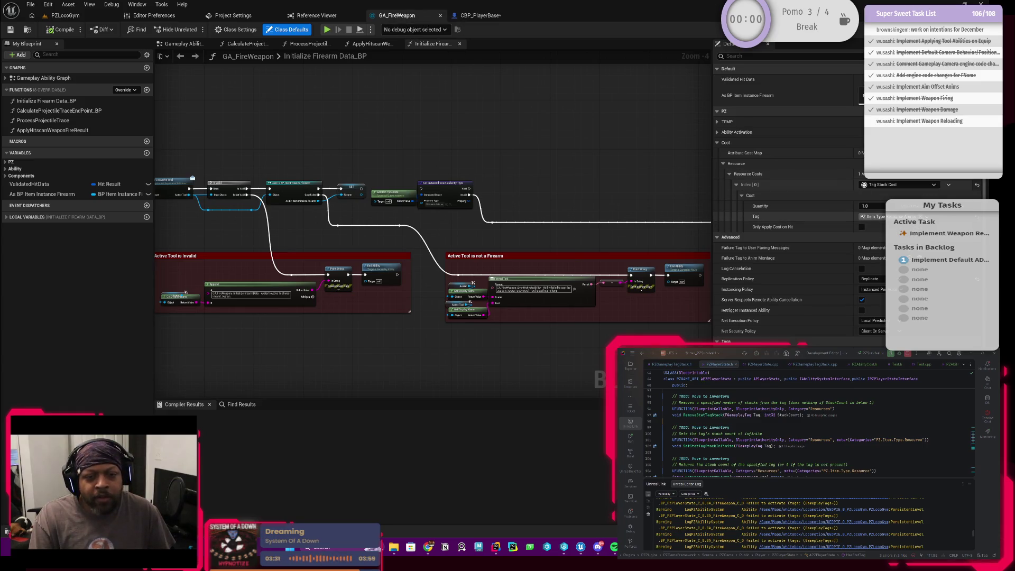
pyautogui.click(872, 217)
pyautogui.click(887, 209)
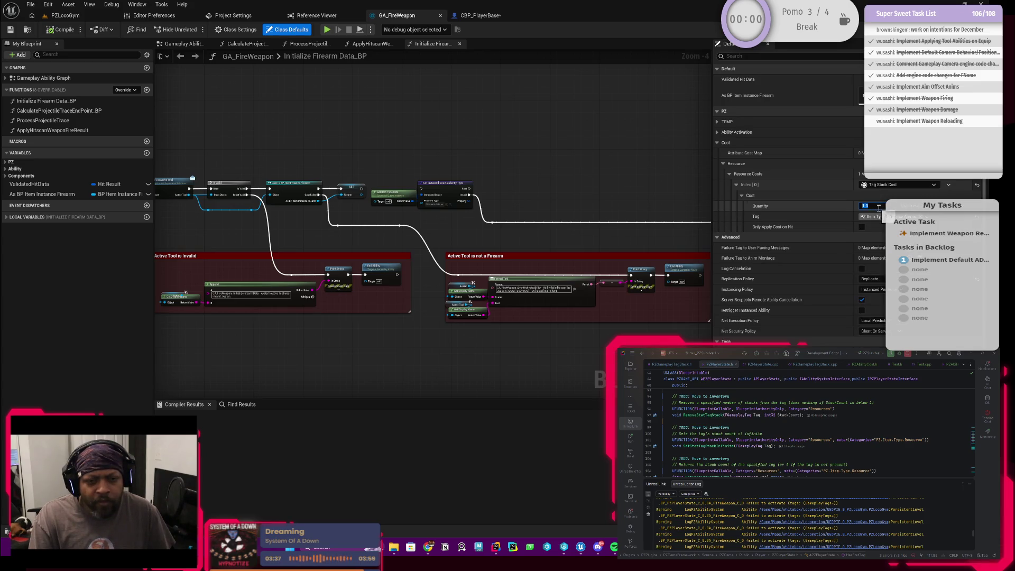
# Step: In Rider, browse the player state implementation, then the PZAbilityCost.h and PZGameplayTagStack.h headers
pyautogui.press('Escape')
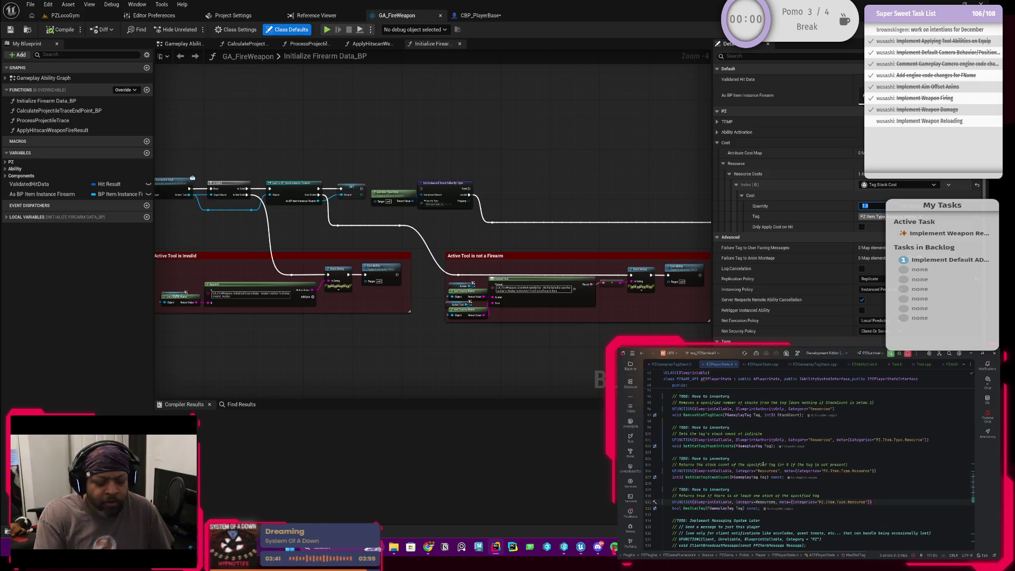
pyautogui.hotkey('ctrl', 'alt', 'Home')
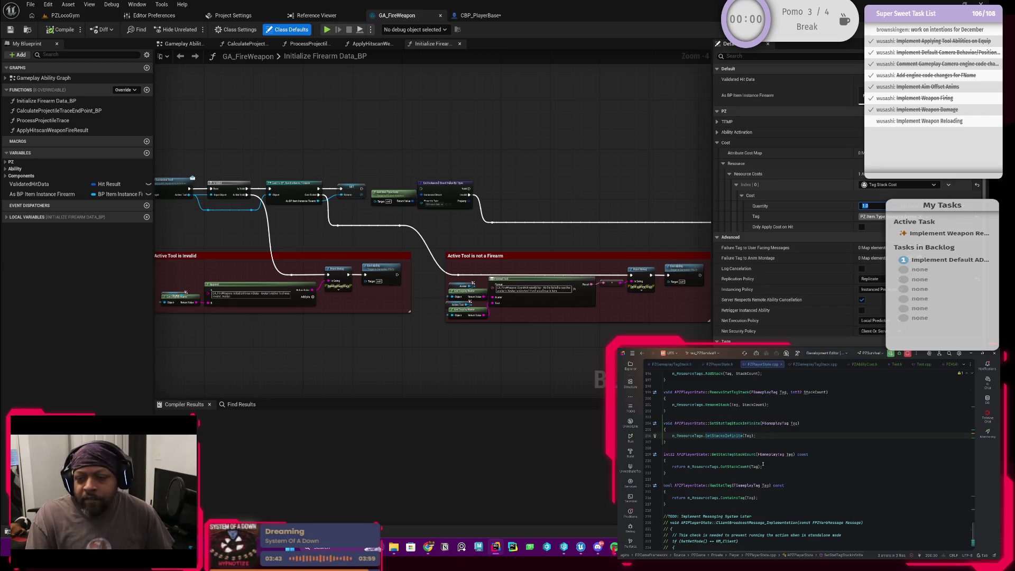
pyautogui.scroll(2, 692, 478)
pyautogui.scroll(6, 808, 460)
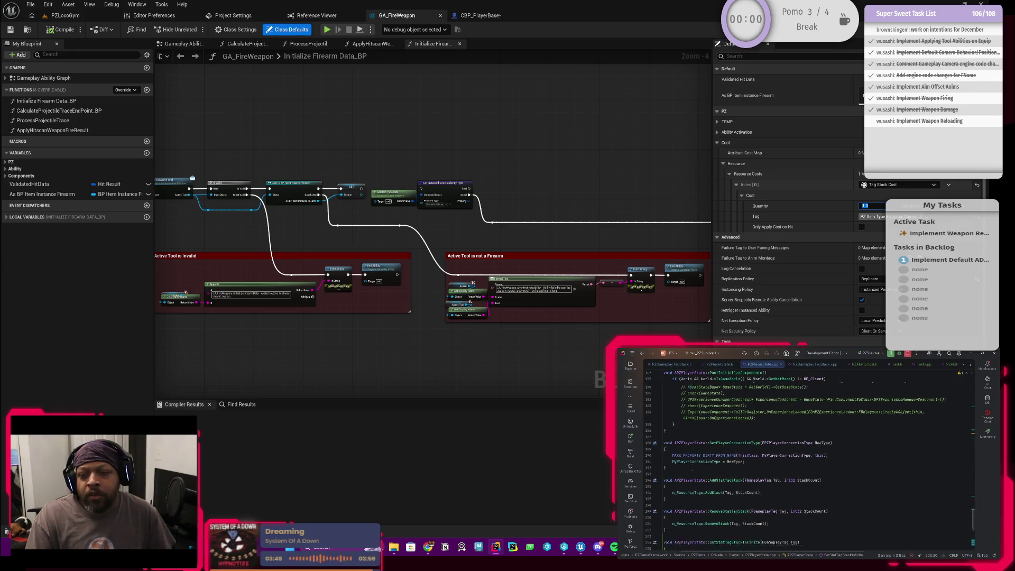
pyautogui.scroll(1, 677, 471)
pyautogui.click(865, 364)
pyautogui.click(672, 364)
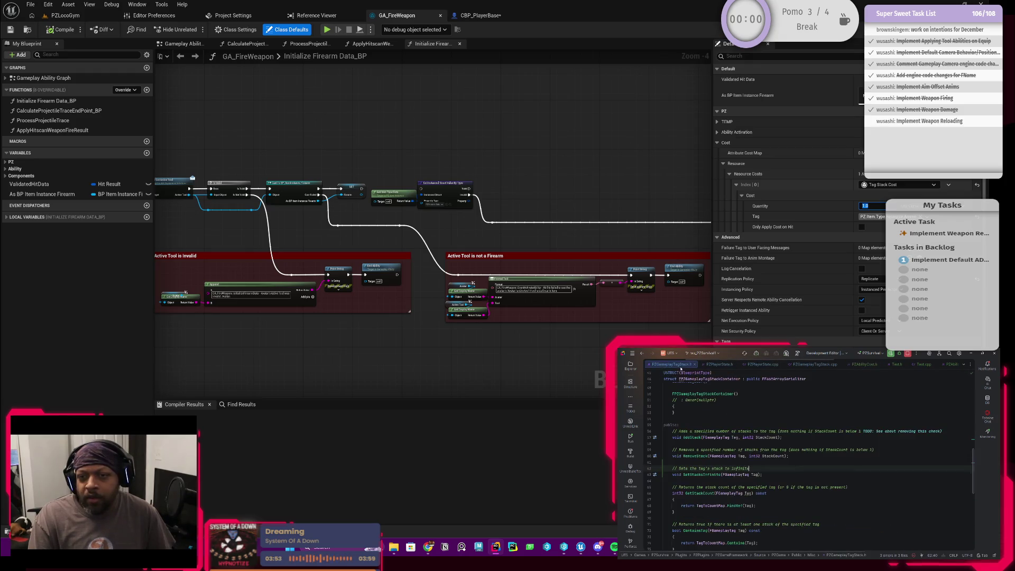
pyautogui.click(629, 364)
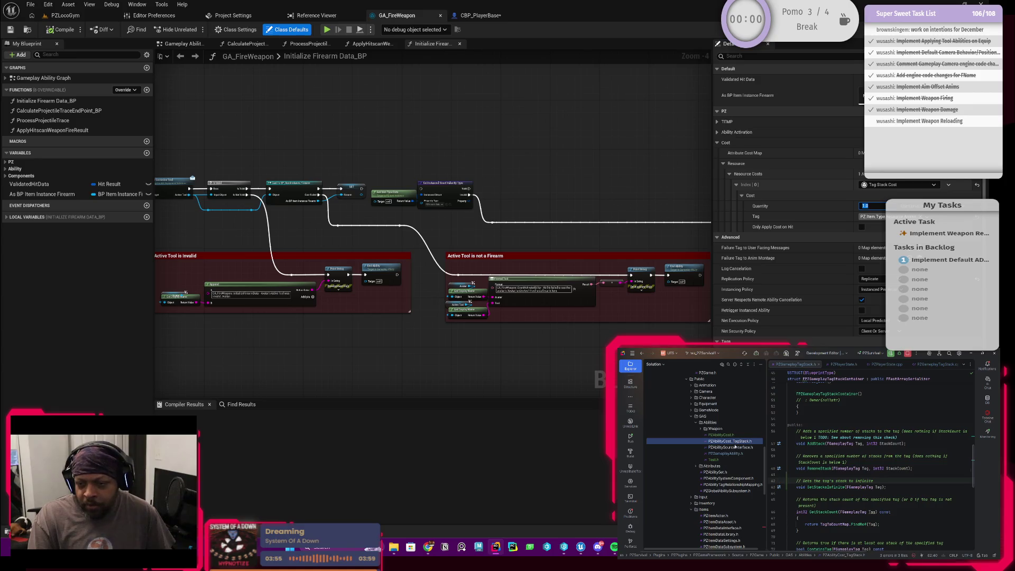
# Step: Open the PZAbilityCost_TagStack.h header, jump to its .cpp implementation and scroll through it
pyautogui.doubleClick(733, 441)
pyautogui.hotkey('ctrl', 'alt', 'Home')
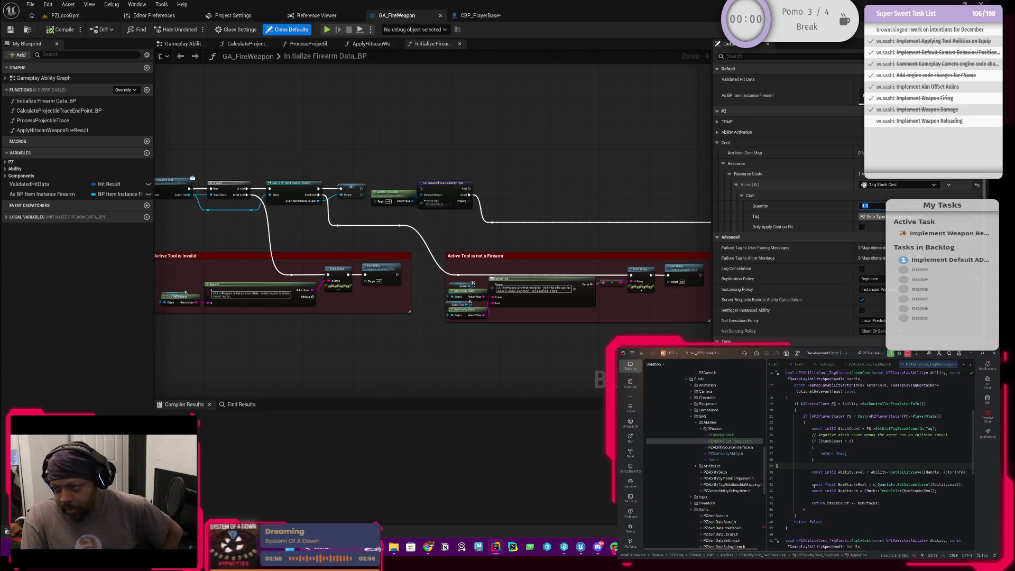
pyautogui.scroll(-5, 829, 475)
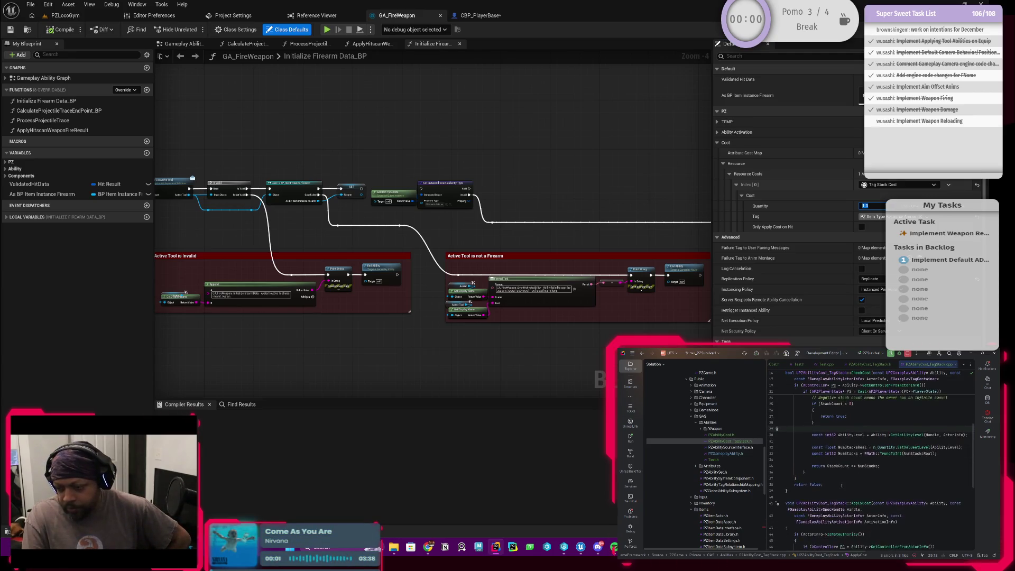
pyautogui.scroll(-4, 841, 484)
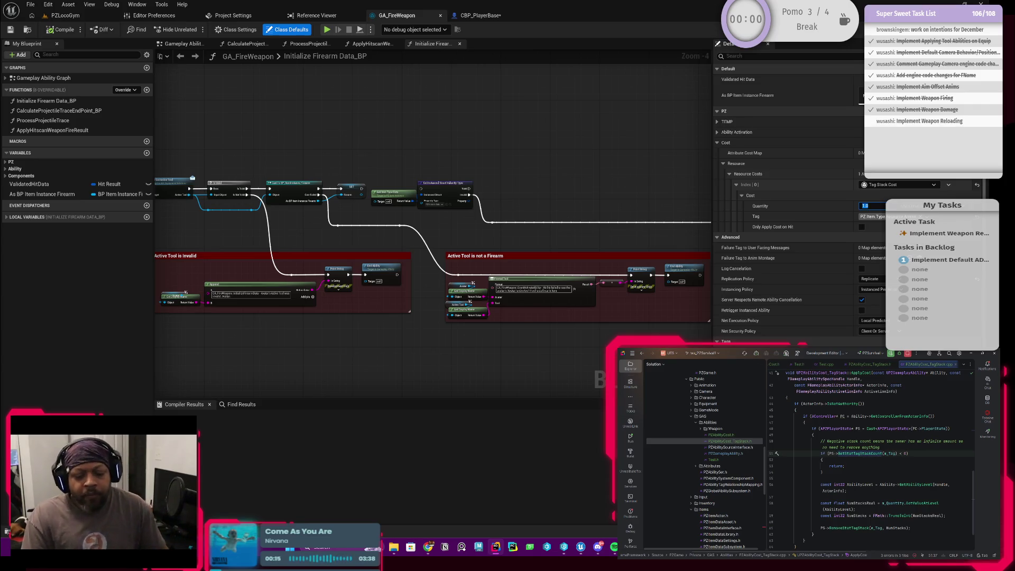
pyautogui.scroll(1, 487, 236)
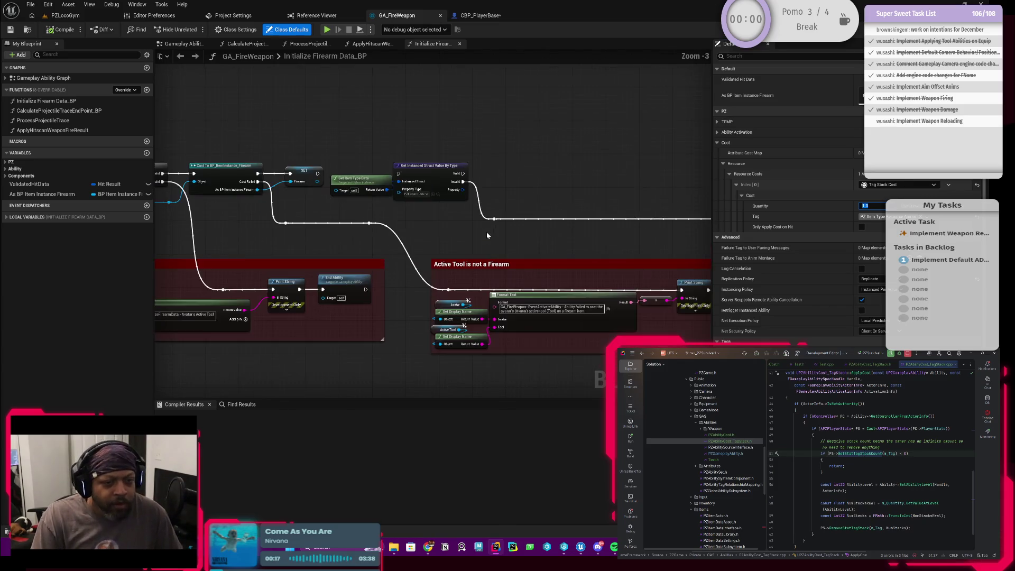
# Step: Pan across Initialize Firearm Data_BP, then open the Gameplay Ability Graph and zoom out
pyautogui.moveTo(561, 241); pyautogui.dragTo(442, 247)
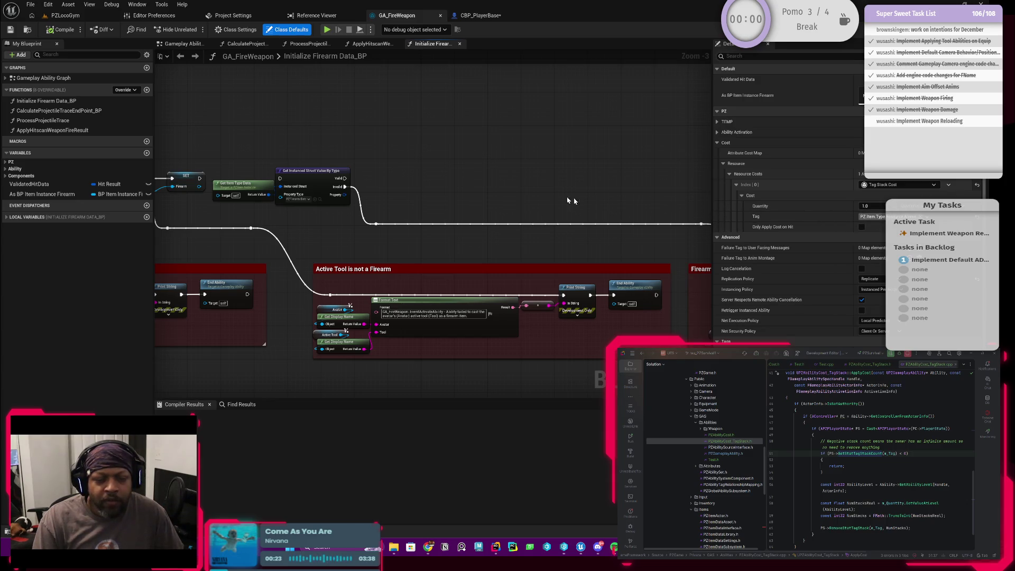
pyautogui.scroll(-1, 459, 198)
pyautogui.moveTo(441, 195)
pyautogui.mouseDown()
pyautogui.moveTo(552, 206)
pyautogui.moveTo(454, 185)
pyautogui.mouseUp()
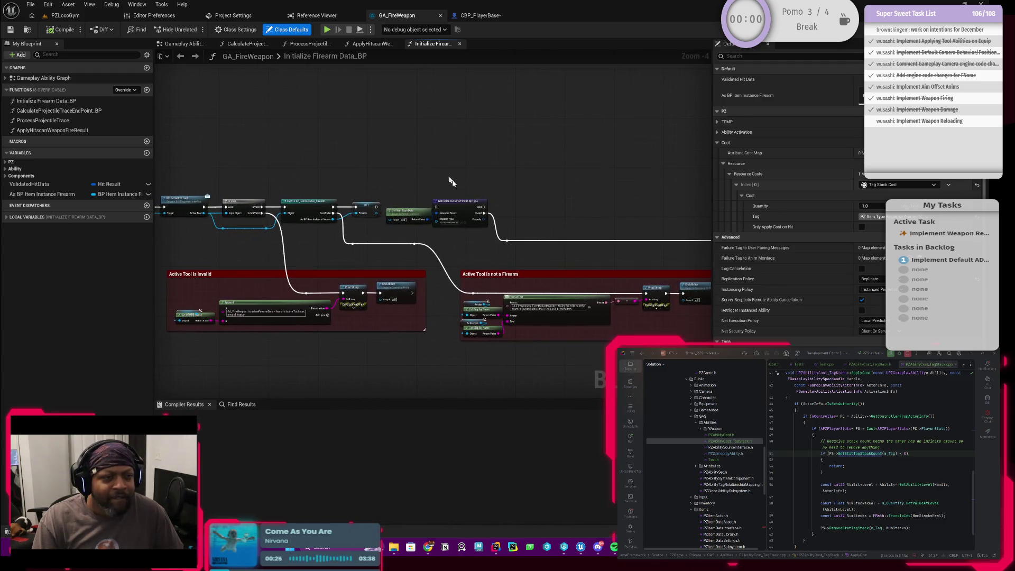
pyautogui.doubleClick(37, 80)
pyautogui.scroll(-3, 394, 288)
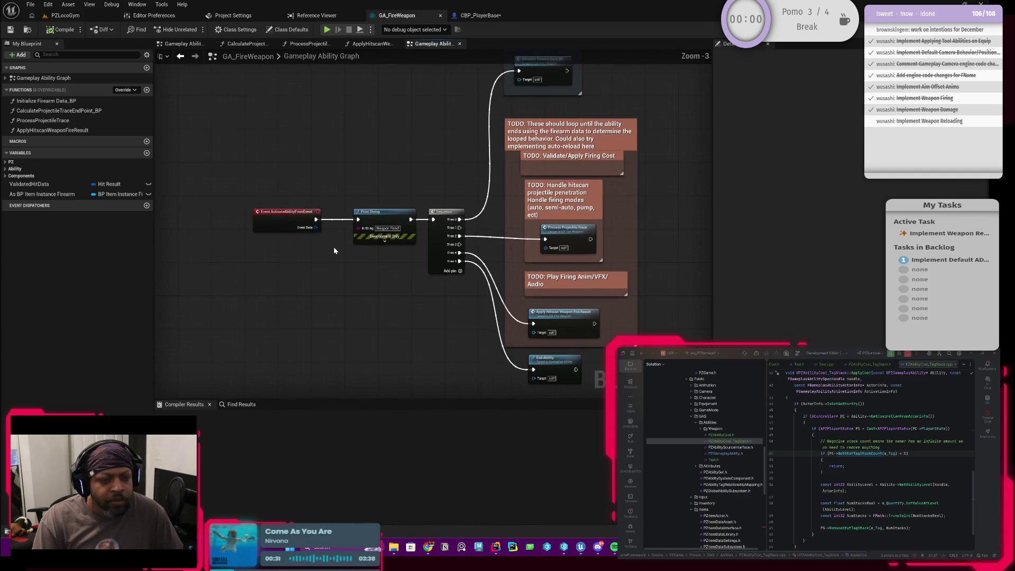
# Step: Make room after the activation event and add a Print String node there
pyautogui.moveTo(334, 251); pyautogui.dragTo(417, 254)
pyautogui.moveTo(361, 233)
pyautogui.mouseDown()
pyautogui.moveTo(252, 233)
pyautogui.moveTo(315, 215)
pyautogui.mouseUp()
pyautogui.write('prinmt')
pyautogui.press('BackSpace')
pyautogui.press('BackSpace')
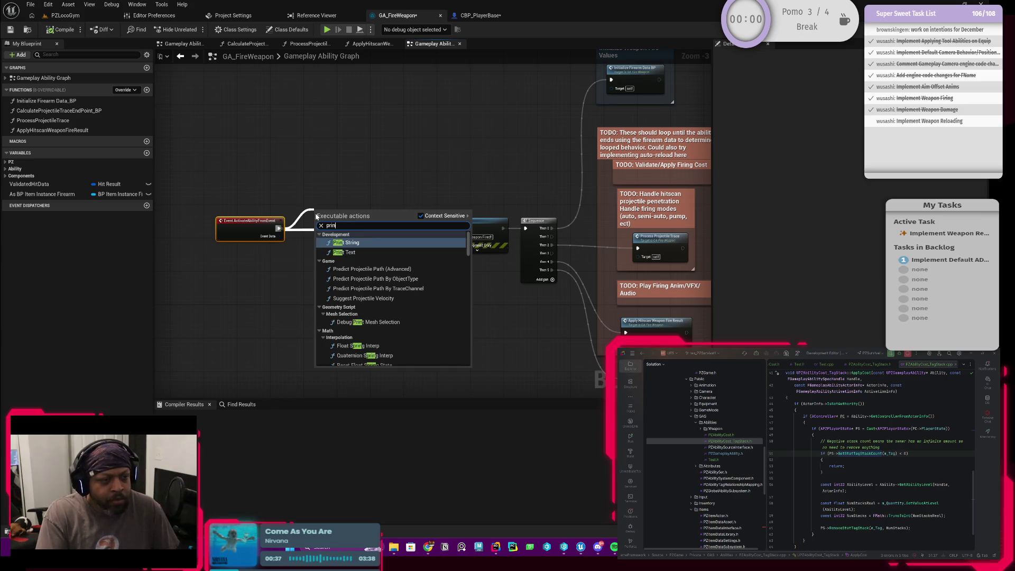
pyautogui.press('Return')
pyautogui.scroll(1, 326, 221)
pyautogui.moveTo(335, 227); pyautogui.dragTo(371, 229)
pyautogui.scroll(2, 286, 280)
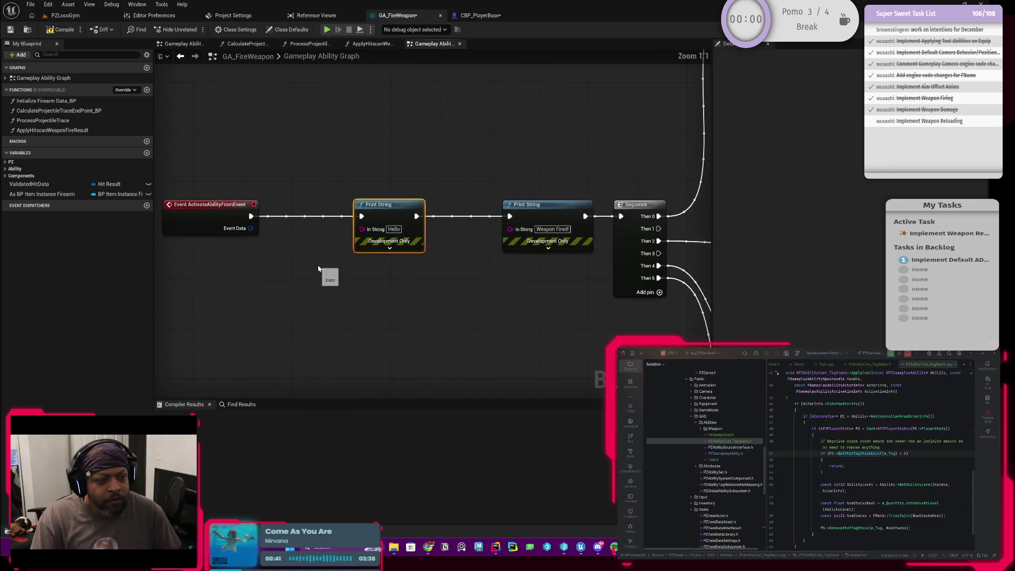
# Step: Add a Get Avatar Actor from Actor Info node, then delete it again
pyautogui.rightClick(285, 281)
pyautogui.write('get avata')
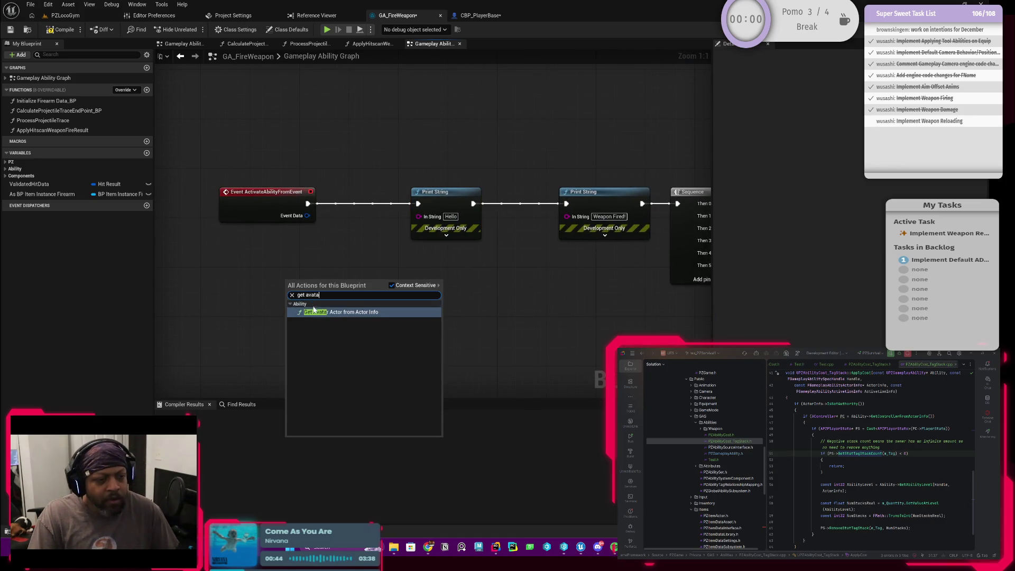
pyautogui.press('Return')
pyautogui.moveTo(286, 280); pyautogui.dragTo(208, 299)
pyautogui.moveTo(289, 307); pyautogui.dragTo(240, 313)
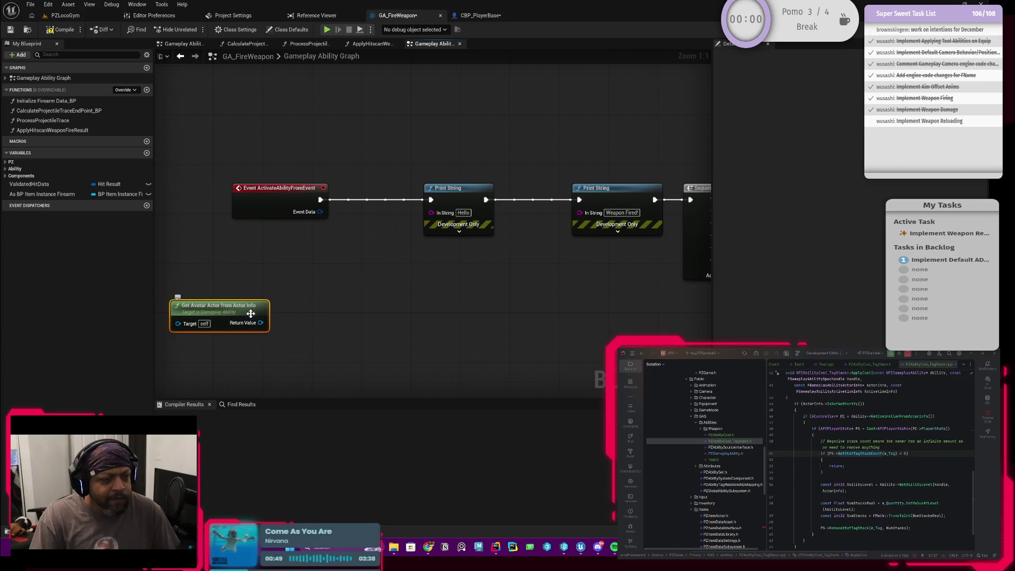
pyautogui.press('Delete')
# Step: Remove the Hello Print String and open the Initialize Firearm Data_BP function
pyautogui.moveTo(320, 216)
pyautogui.mouseDown()
pyautogui.moveTo(259, 249)
pyautogui.moveTo(519, 232)
pyautogui.mouseUp()
pyautogui.press('Delete')
pyautogui.moveTo(229, 233); pyautogui.dragTo(434, 234)
pyautogui.scroll(1, 497, 223)
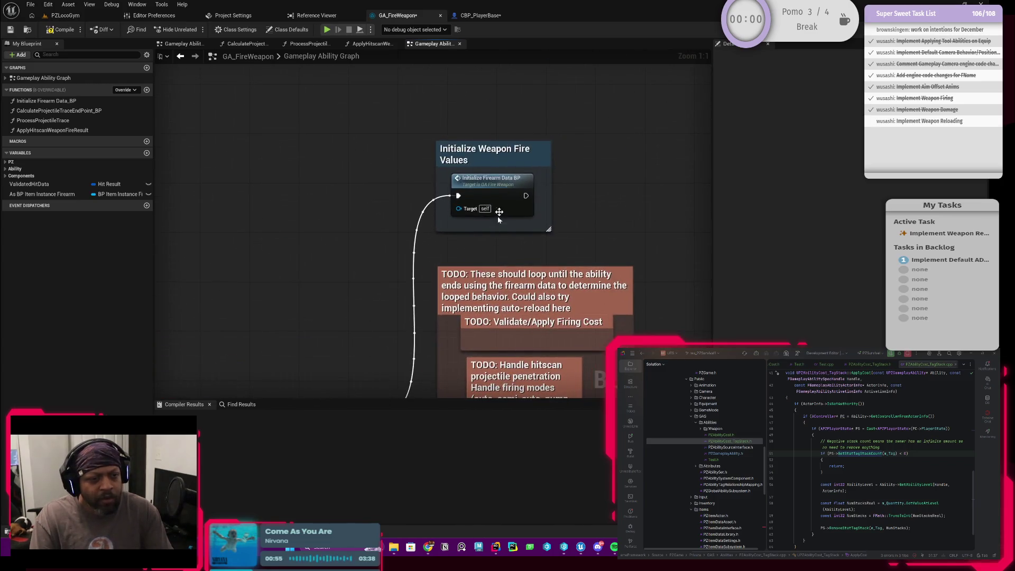
pyautogui.doubleClick(501, 197)
pyautogui.scroll(4, 296, 238)
# Step: Select and reposition the Initialize Firearm Data, SET and Get Avatar opening nodes
pyautogui.scroll(1, 333, 265)
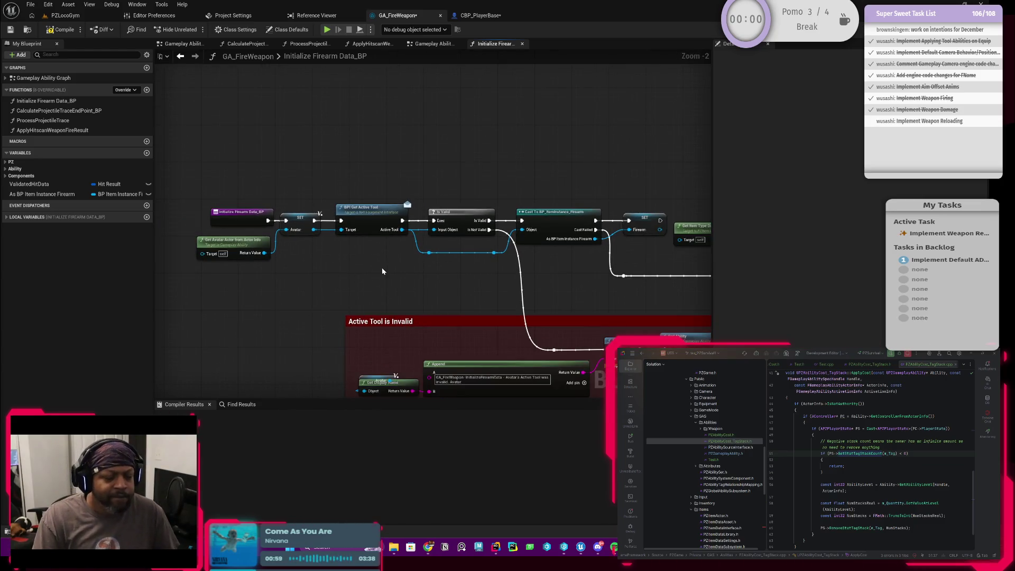
pyautogui.moveTo(357, 278); pyautogui.dragTo(384, 282)
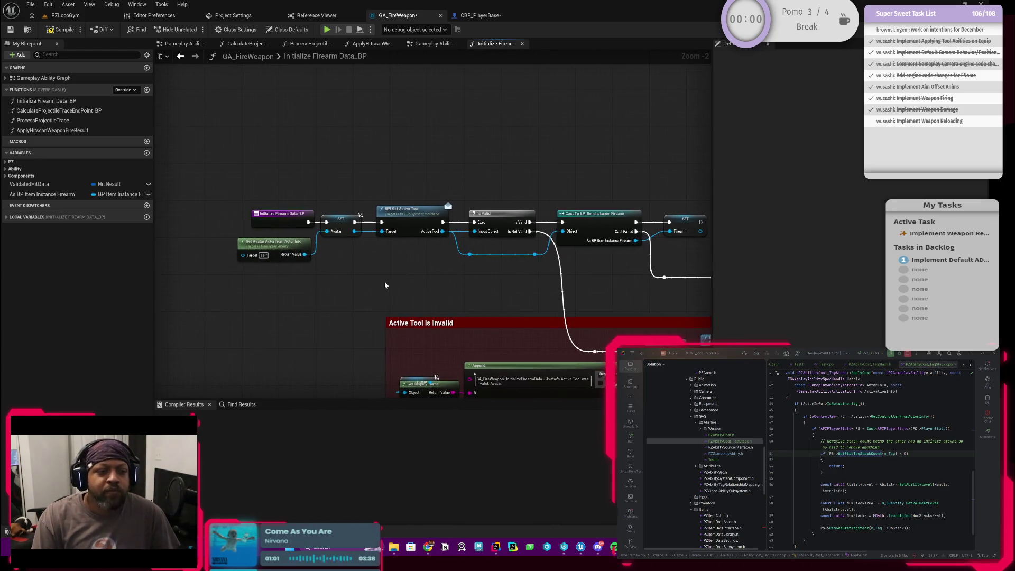
pyautogui.moveTo(272, 242); pyautogui.dragTo(362, 296)
pyautogui.moveTo(336, 225)
pyautogui.mouseDown()
pyautogui.moveTo(251, 224)
pyautogui.moveTo(338, 224)
pyautogui.mouseUp()
pyautogui.moveTo(501, 266); pyautogui.dragTo(189, 273)
# Step: Delete the instanced struct lookup nodes, realign the comment groups and compile GA_FireWeapon
pyautogui.scroll(-3, 189, 273)
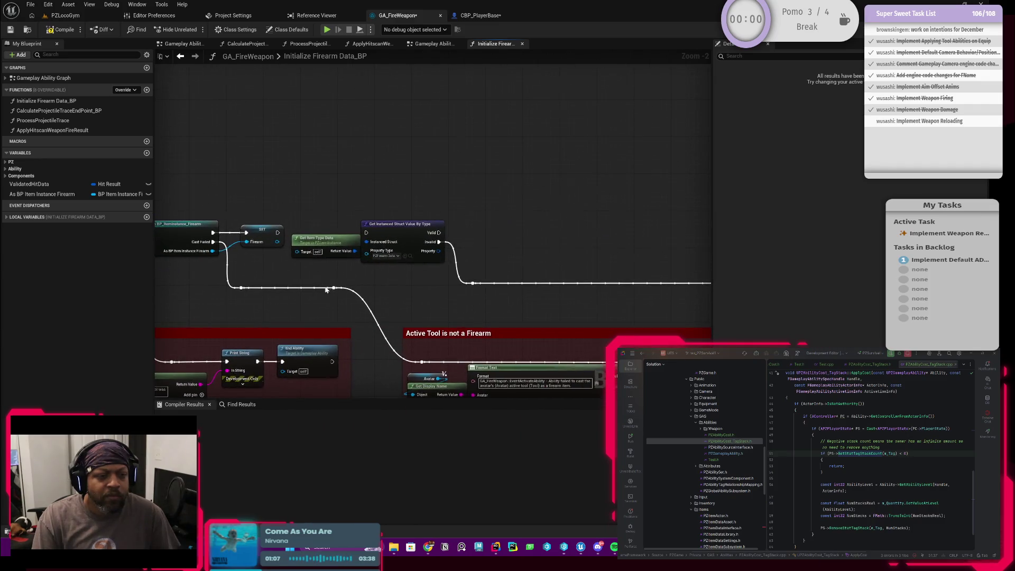
pyautogui.moveTo(281, 220); pyautogui.dragTo(354, 249)
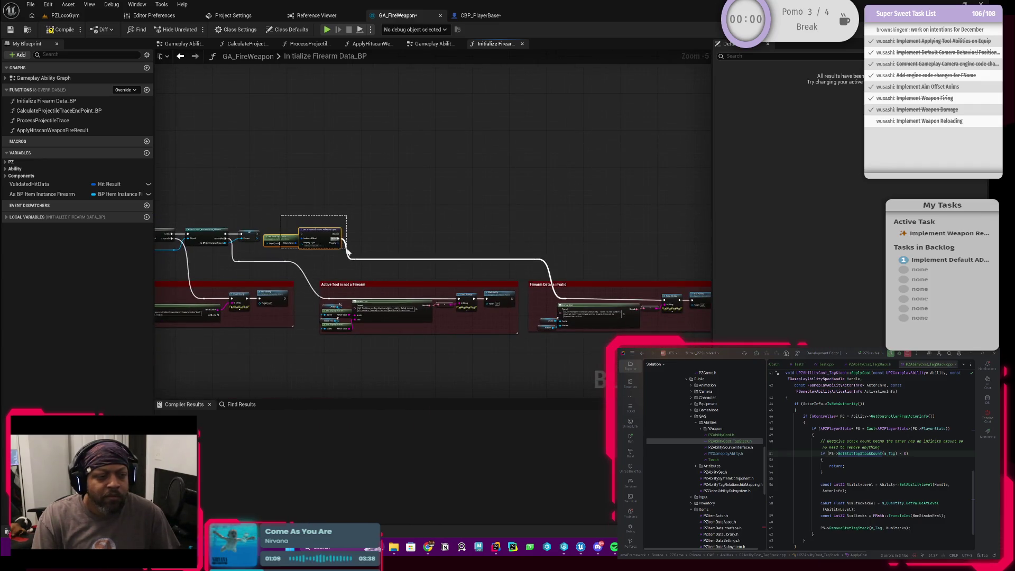
pyautogui.press('Delete')
pyautogui.moveTo(423, 270); pyautogui.dragTo(287, 235)
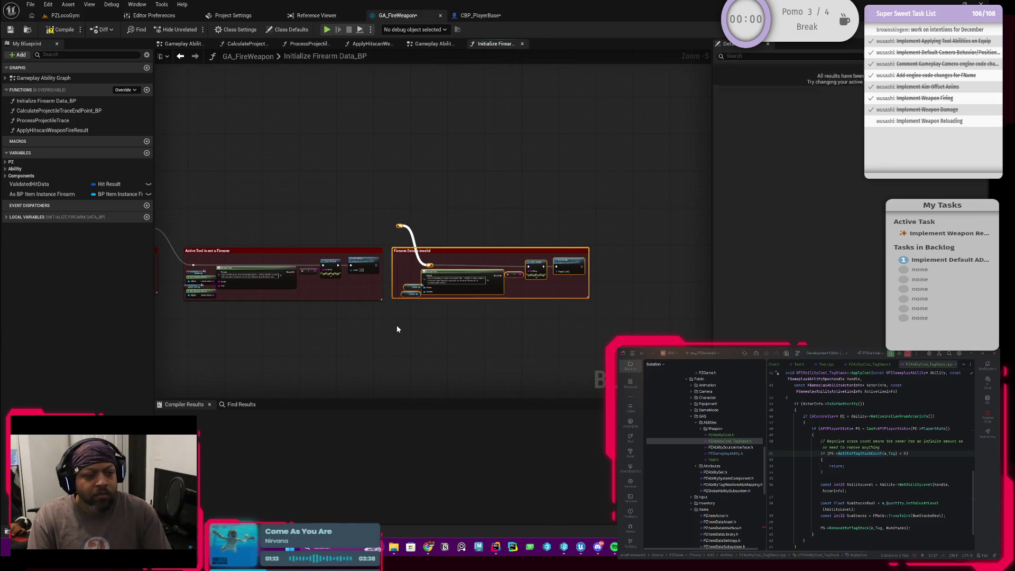
pyautogui.hotkey('ctrl', 'z')
pyautogui.scroll(1, 414, 269)
pyautogui.scroll(4, 415, 269)
pyautogui.click(61, 29)
# Step: Save GA_FireWeapon and add an Avatar variable getter below the SET node
pyautogui.click(12, 30)
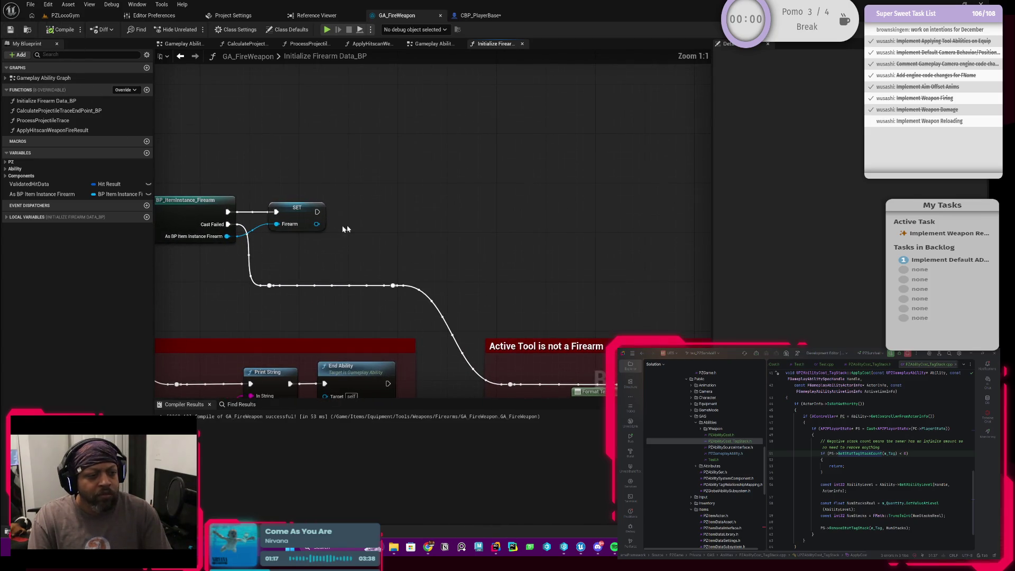
pyautogui.rightClick(362, 228)
pyautogui.write('get avatar')
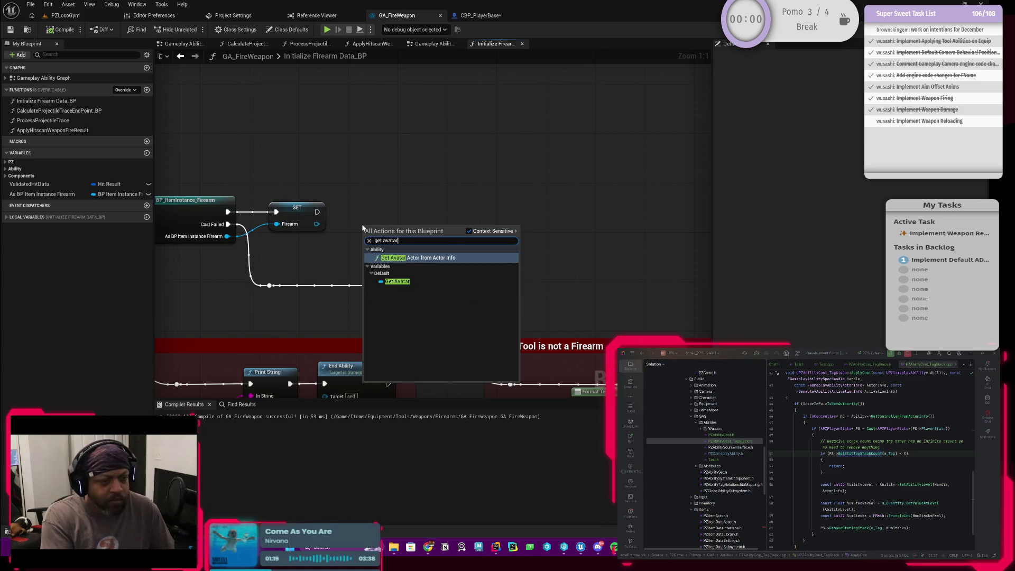
pyautogui.press('Down')
pyautogui.press('Return')
pyautogui.moveTo(409, 239)
pyautogui.mouseDown()
pyautogui.moveTo(352, 269)
pyautogui.moveTo(412, 243)
pyautogui.mouseUp()
# Step: Add a Get PZ Player Character call wired from SET, followed by Get PZPlayer State
pyautogui.write('get p')
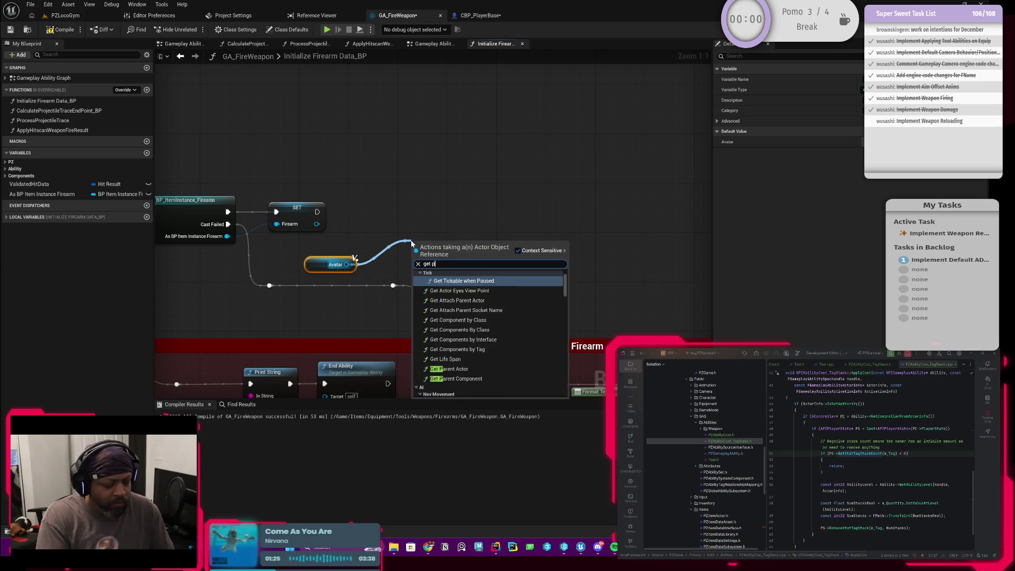
pyautogui.write('zpla')
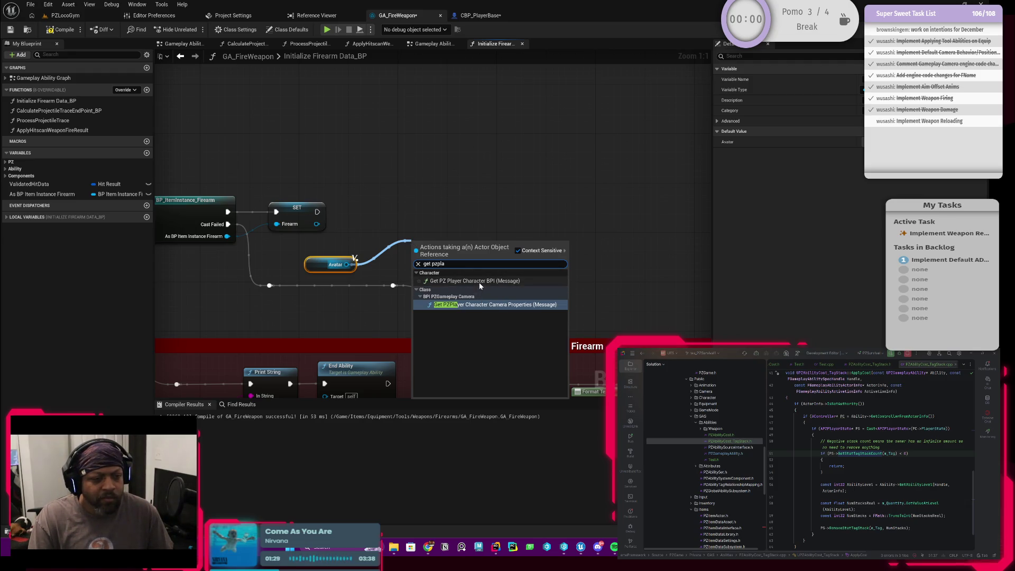
pyautogui.click(479, 282)
pyautogui.moveTo(317, 211)
pyautogui.mouseDown()
pyautogui.moveTo(370, 222)
pyautogui.moveTo(417, 261)
pyautogui.moveTo(412, 226)
pyautogui.moveTo(396, 213)
pyautogui.moveTo(480, 227)
pyautogui.mouseUp()
pyautogui.write('get pzplaye')
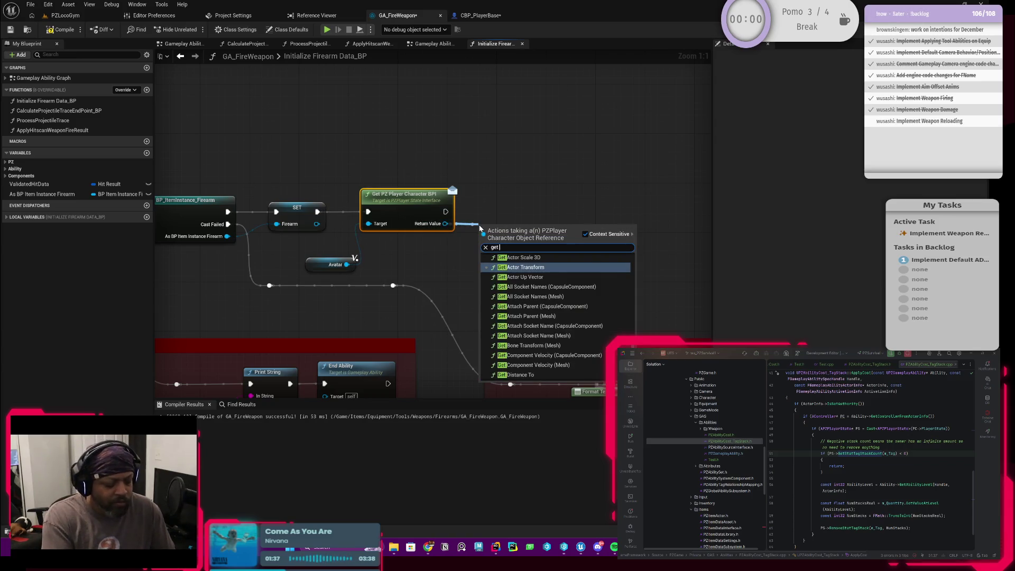
pyautogui.write('rs')
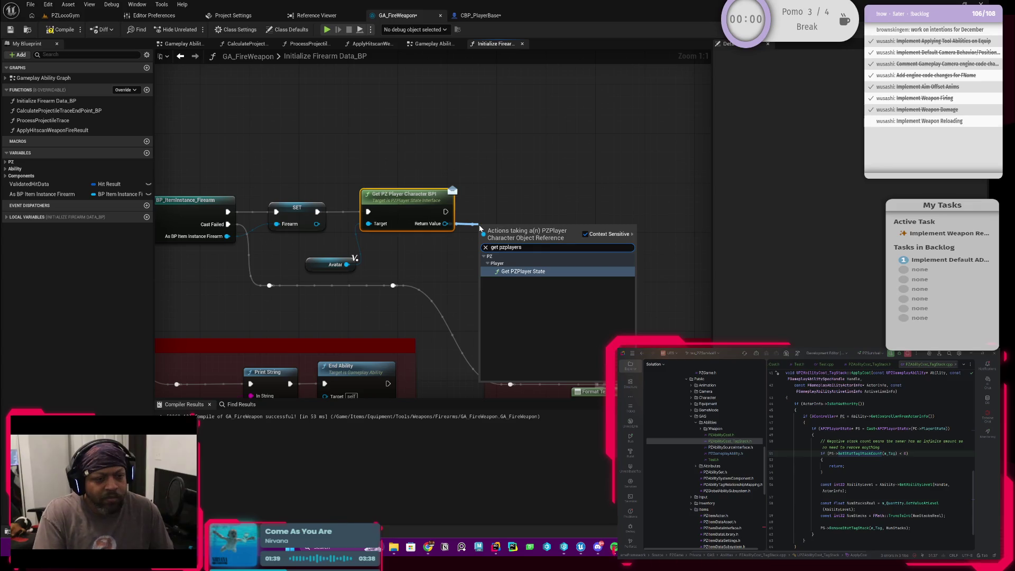
pyautogui.press('Return')
pyautogui.moveTo(515, 233); pyautogui.dragTo(499, 248)
pyautogui.moveTo(591, 227); pyautogui.dragTo(505, 266)
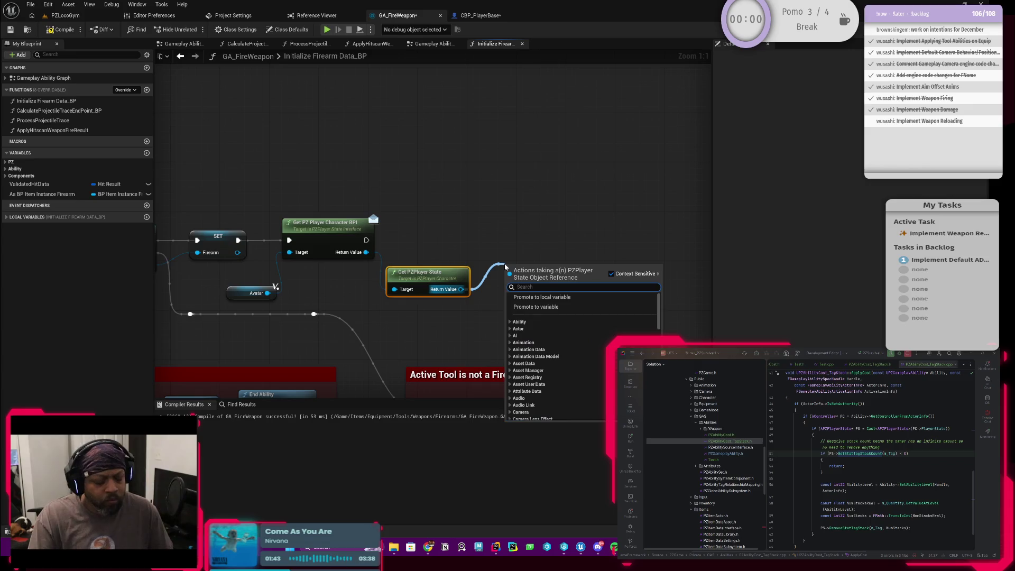
# Step: Add a Get Stat Tag Stack Count node with Tag PZ.Item.Type.Resource.Ammo
pyautogui.write('get')
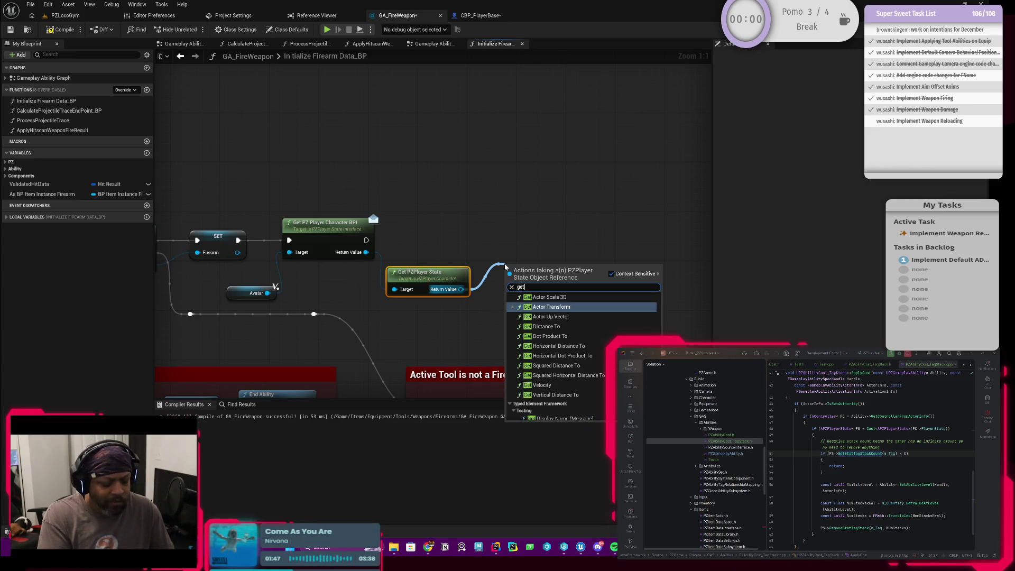
pyautogui.write('sta')
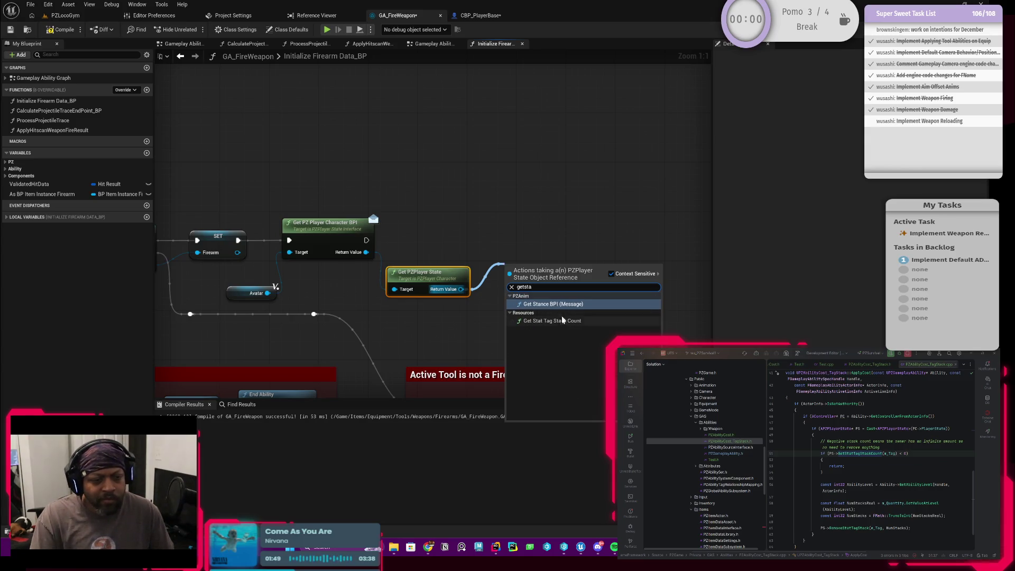
pyautogui.click(562, 320)
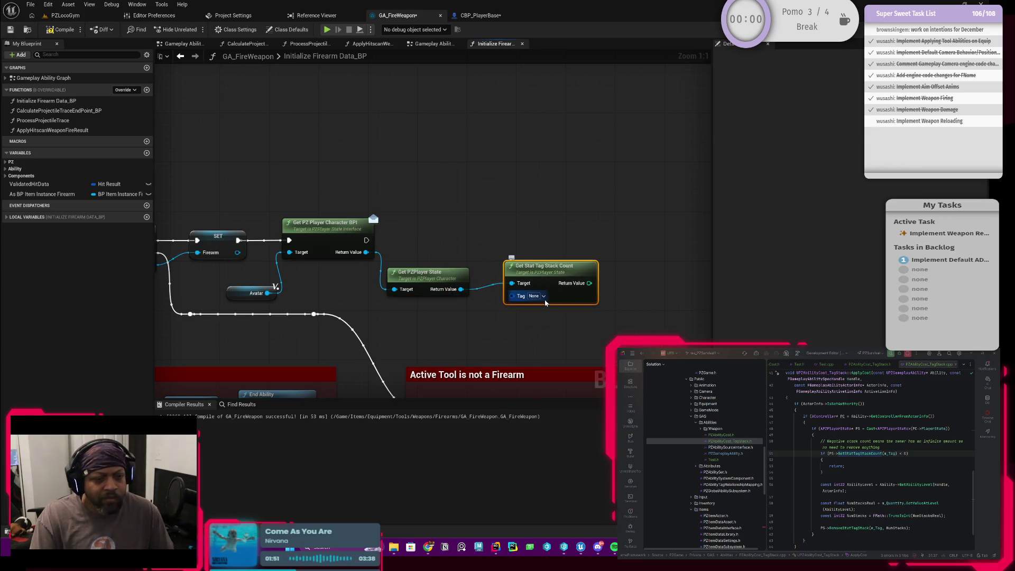
pyautogui.click(543, 296)
pyautogui.click(531, 414)
pyautogui.scroll(-1, 534, 433)
pyautogui.click(535, 447)
pyautogui.scroll(-2, 538, 444)
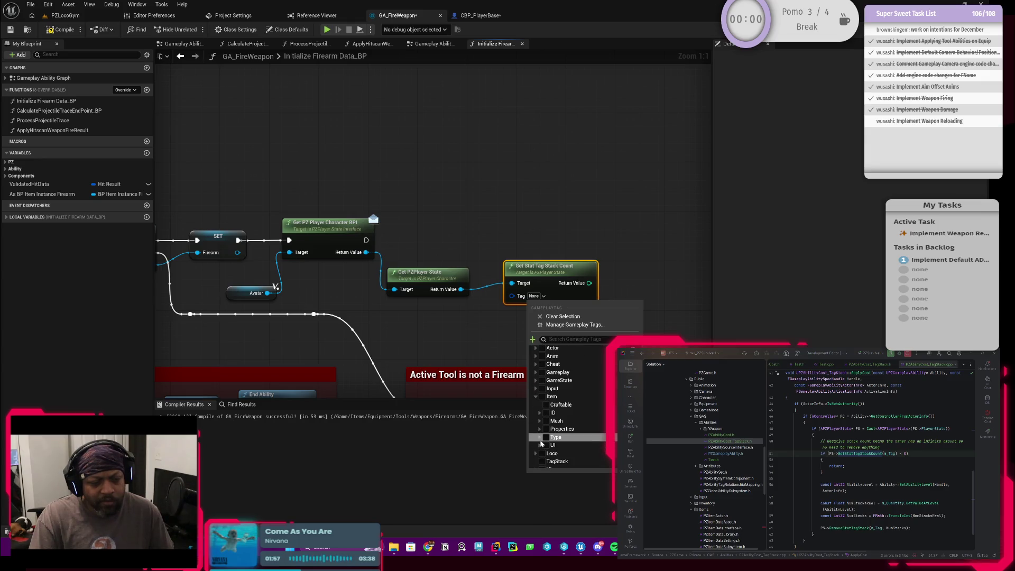
pyautogui.click(539, 437)
pyautogui.scroll(-2, 540, 433)
pyautogui.click(544, 424)
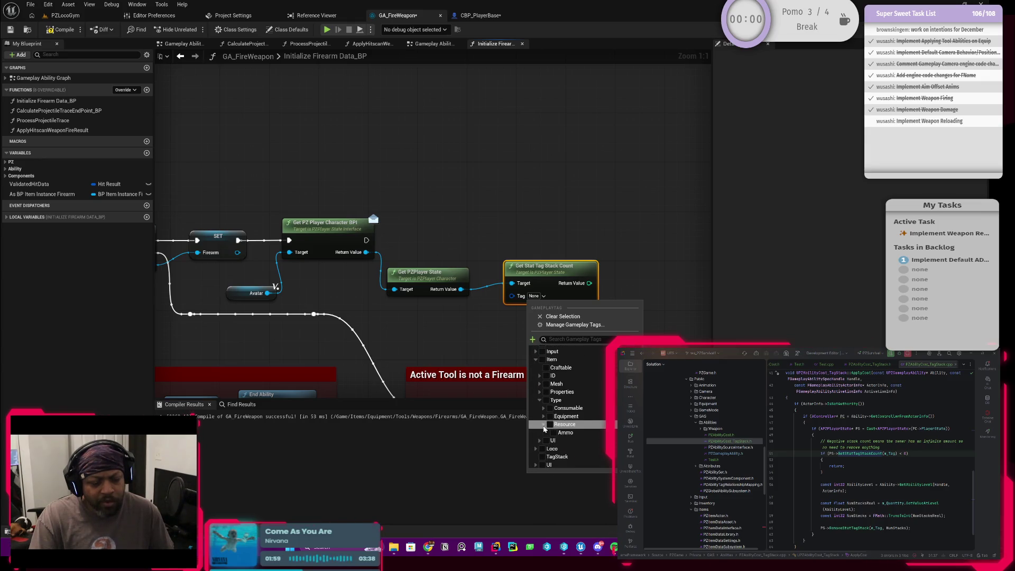
pyautogui.click(554, 432)
pyautogui.click(441, 390)
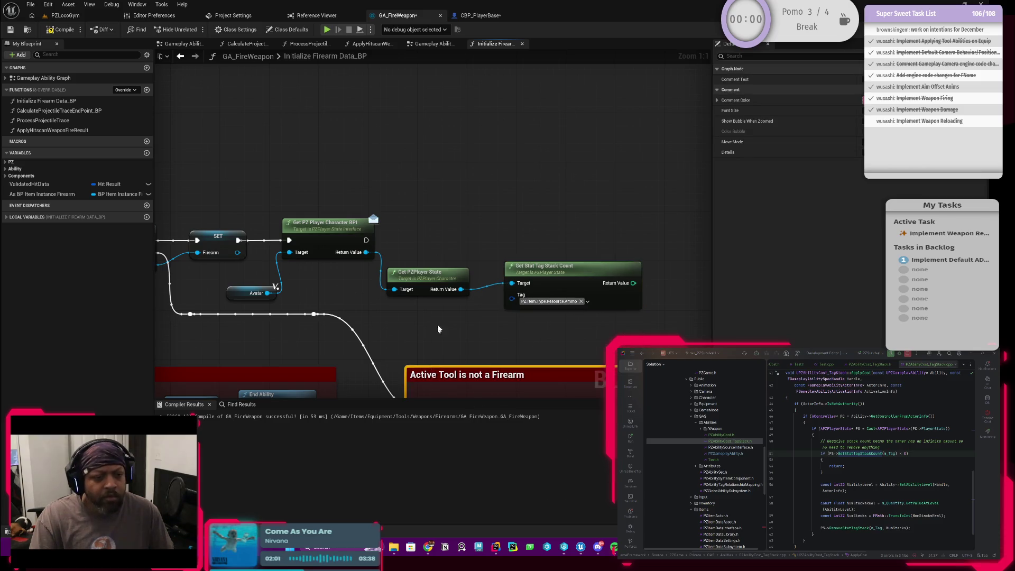
# Step: Add a Print String after the player character node and wire the ammo count into In String
pyautogui.moveTo(366, 239)
pyautogui.mouseDown()
pyautogui.moveTo(702, 246)
pyautogui.moveTo(671, 244)
pyautogui.mouseUp()
pyautogui.write('prin')
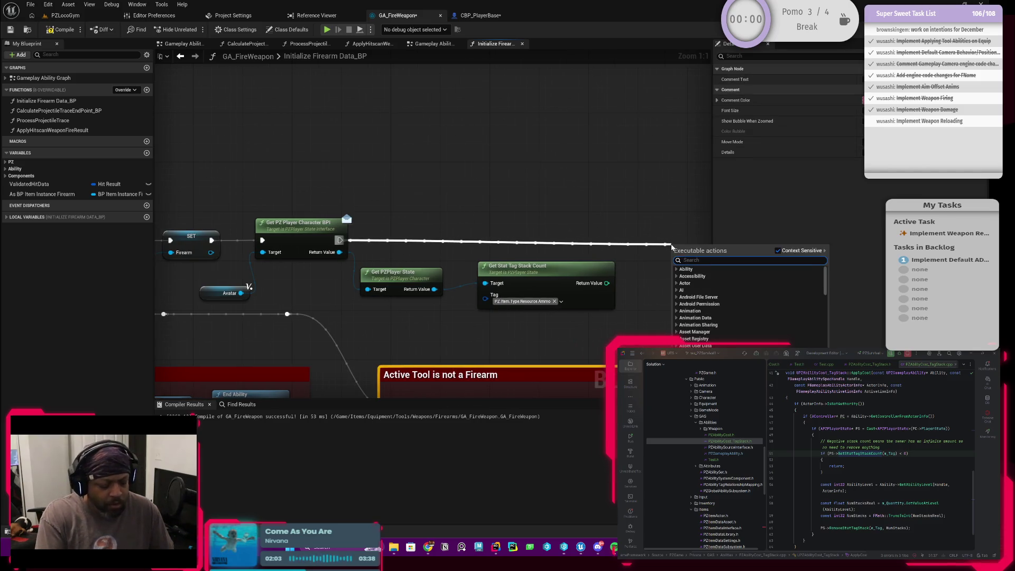
pyautogui.press('Return')
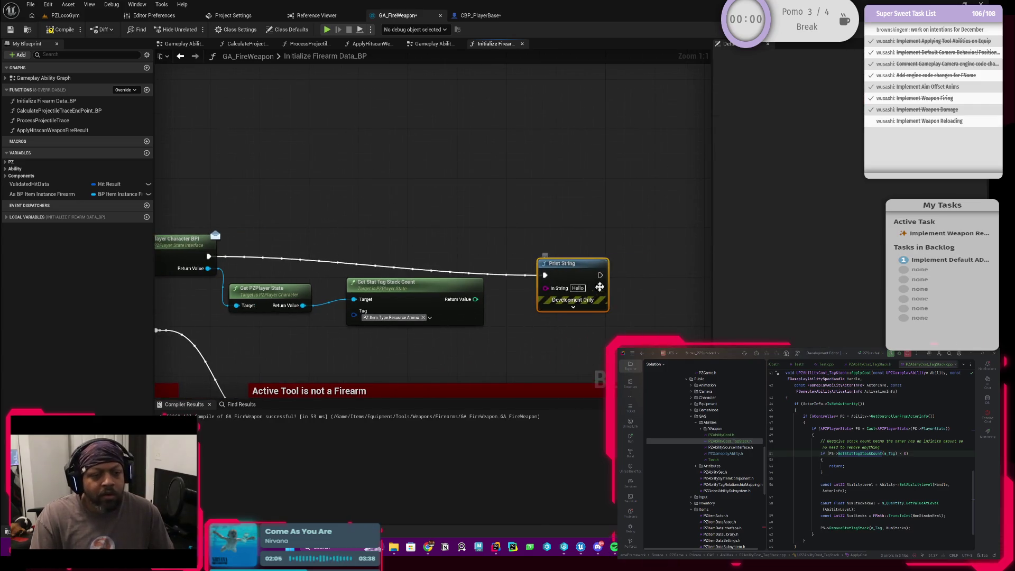
pyautogui.click(587, 269)
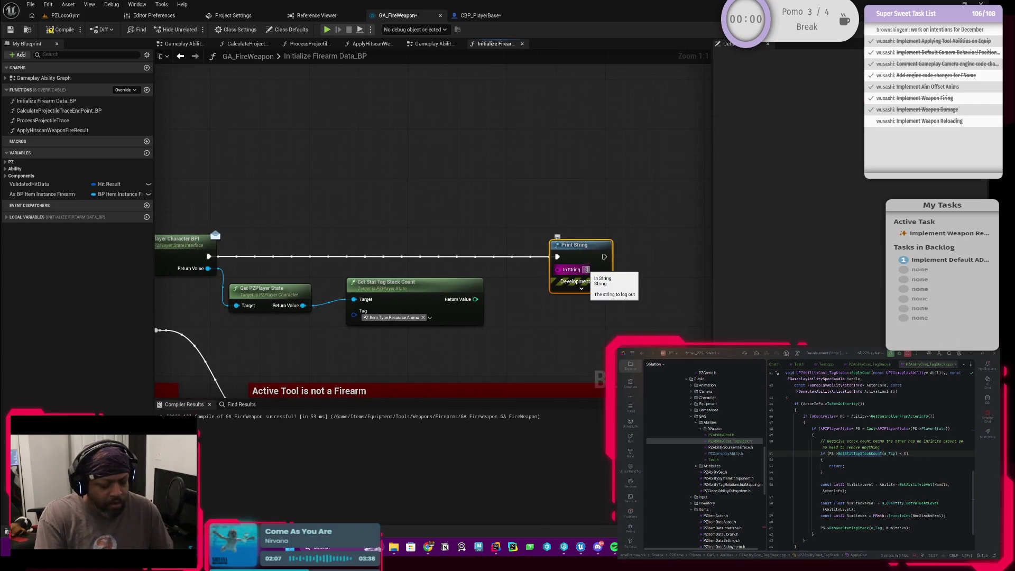
pyautogui.write('Current Ammo')
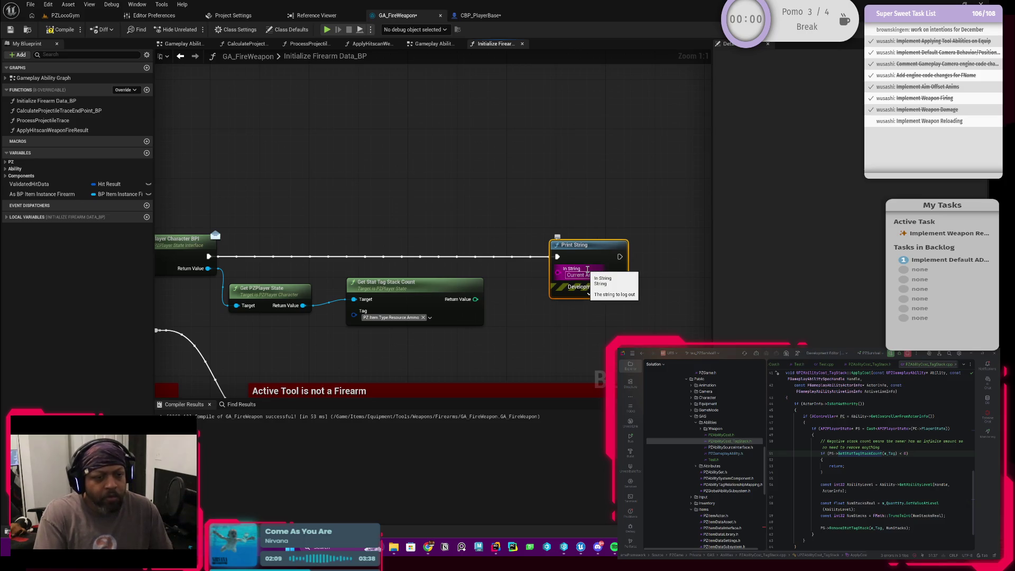
pyautogui.moveTo(475, 299); pyautogui.dragTo(557, 270)
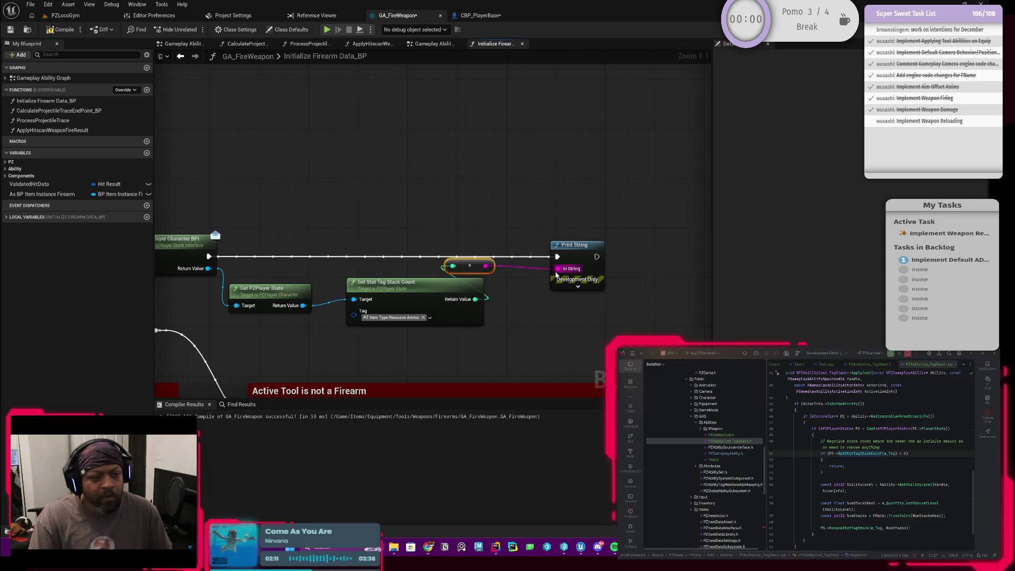
pyautogui.click(65, 16)
# Step: Play in editor, equip the weapon and fire repeatedly at both targets, then end the session
pyautogui.hotkey('alt', 'p')
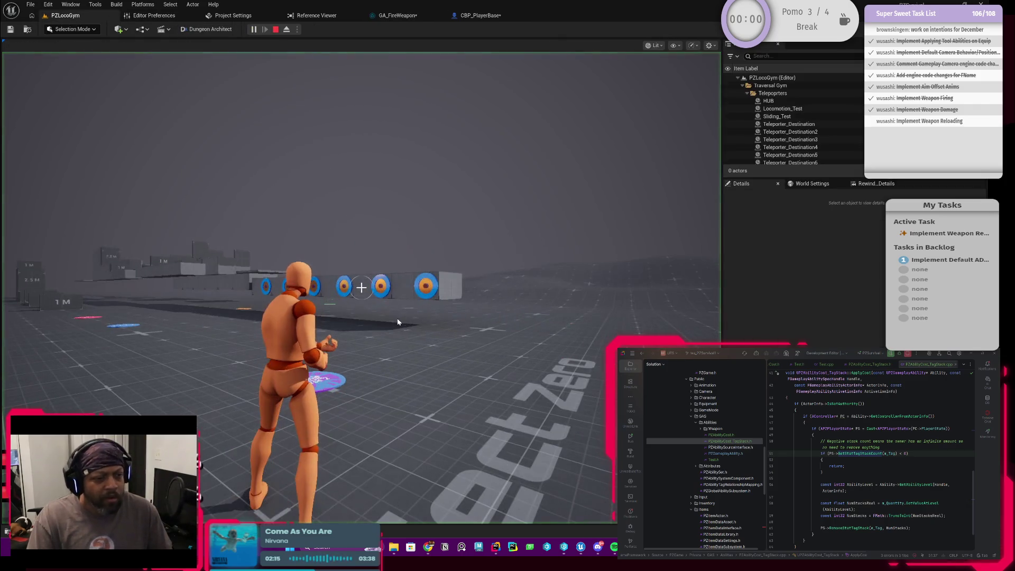
pyautogui.press('i')
pyautogui.press('i')
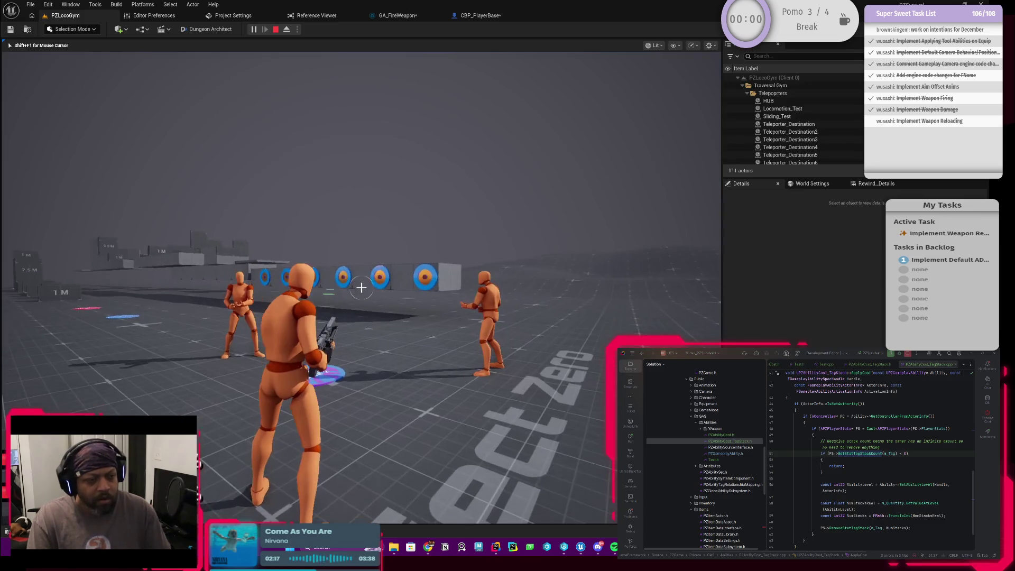
pyautogui.click(361, 287)
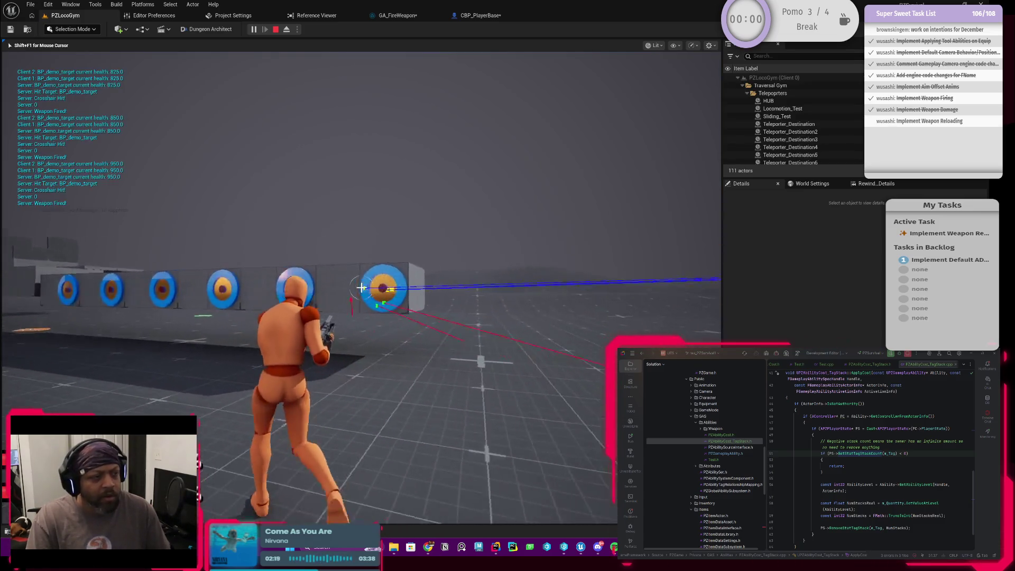
pyautogui.click(361, 287)
pyautogui.click(361, 287)
pyautogui.click(361, 287)
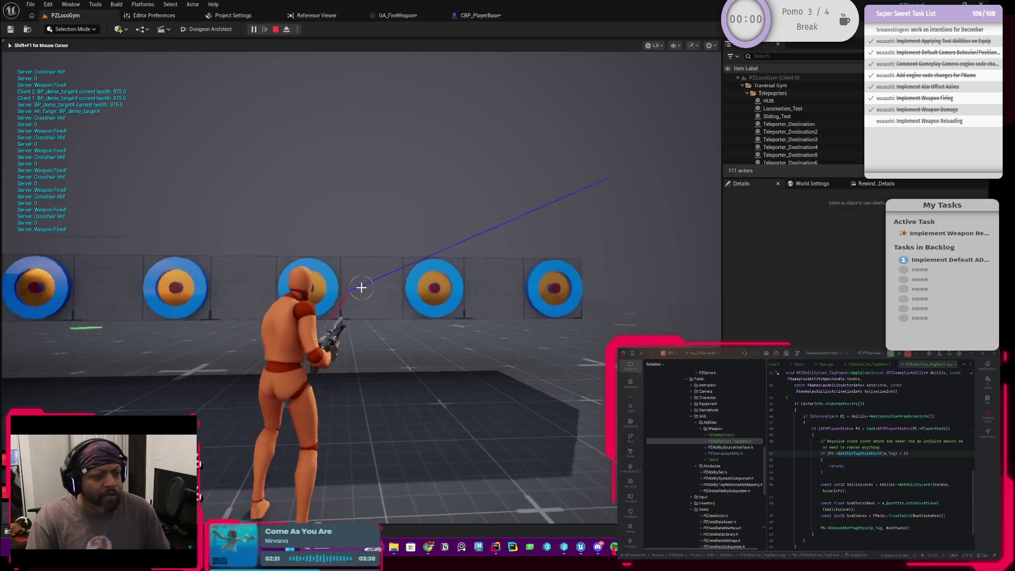
pyautogui.click(361, 287)
pyautogui.click(361, 287)
pyautogui.click(361, 287)
pyautogui.click(361, 287)
pyautogui.click(361, 287)
pyautogui.click(361, 287)
pyautogui.click(360, 287)
pyautogui.click(361, 287)
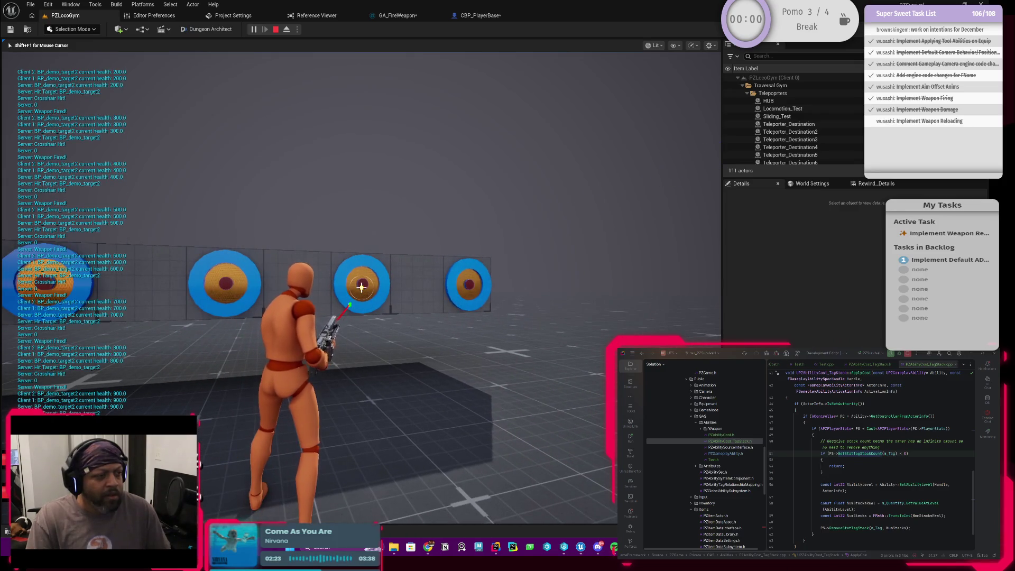
pyautogui.click(361, 287)
pyautogui.click(361, 287)
pyautogui.click(360, 287)
pyautogui.click(361, 287)
pyautogui.press('w')
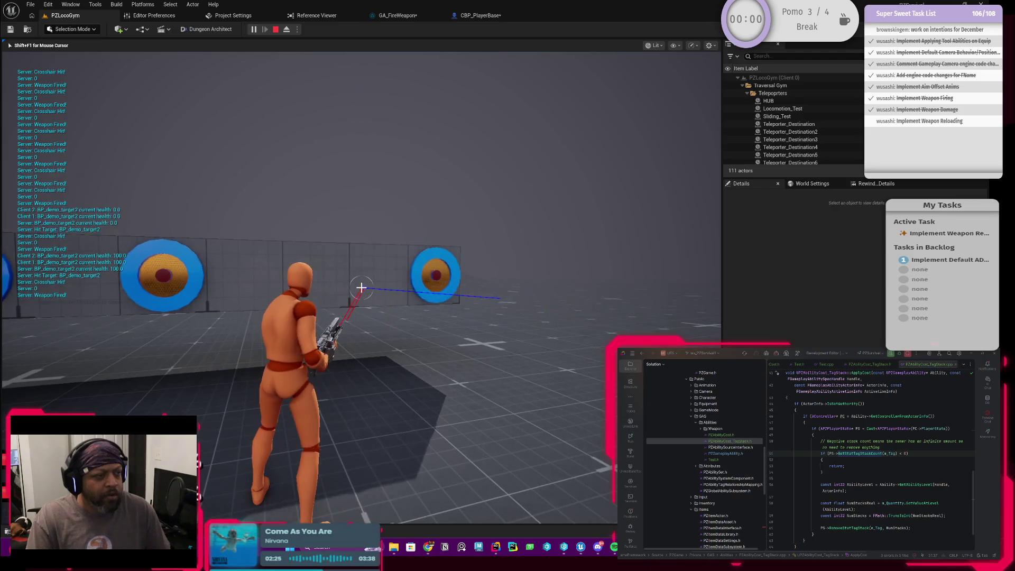
pyautogui.press('Escape')
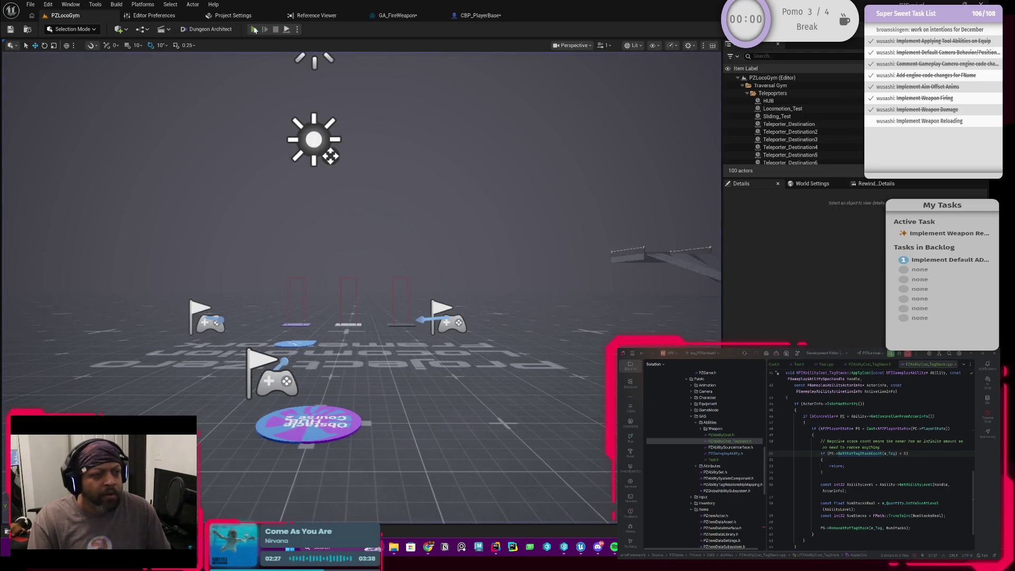
# Step: Run a second play session, re-equip and shoot the targets, then stop and go to CBP_PlayerBase
pyautogui.click(253, 29)
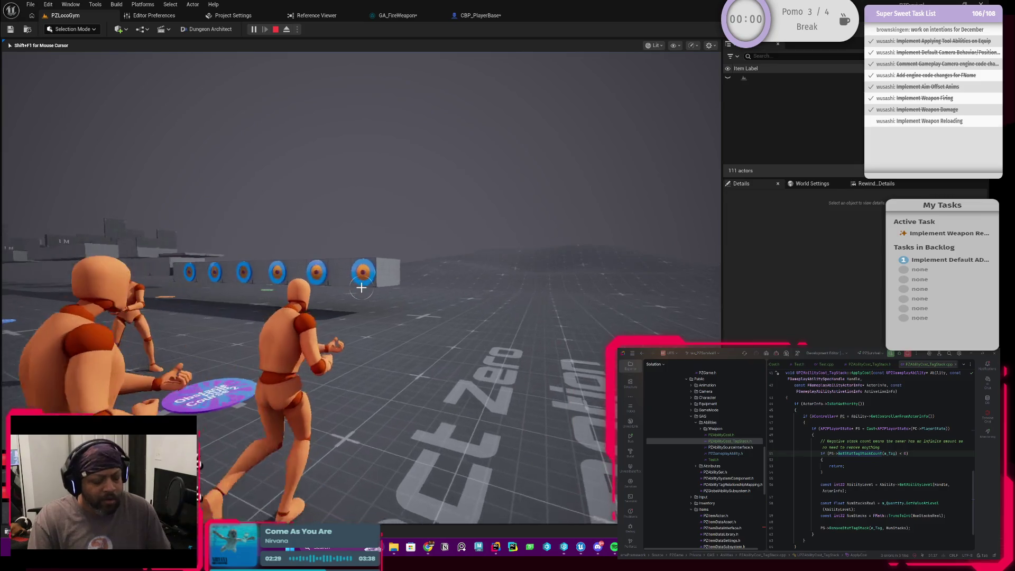
pyautogui.press('i')
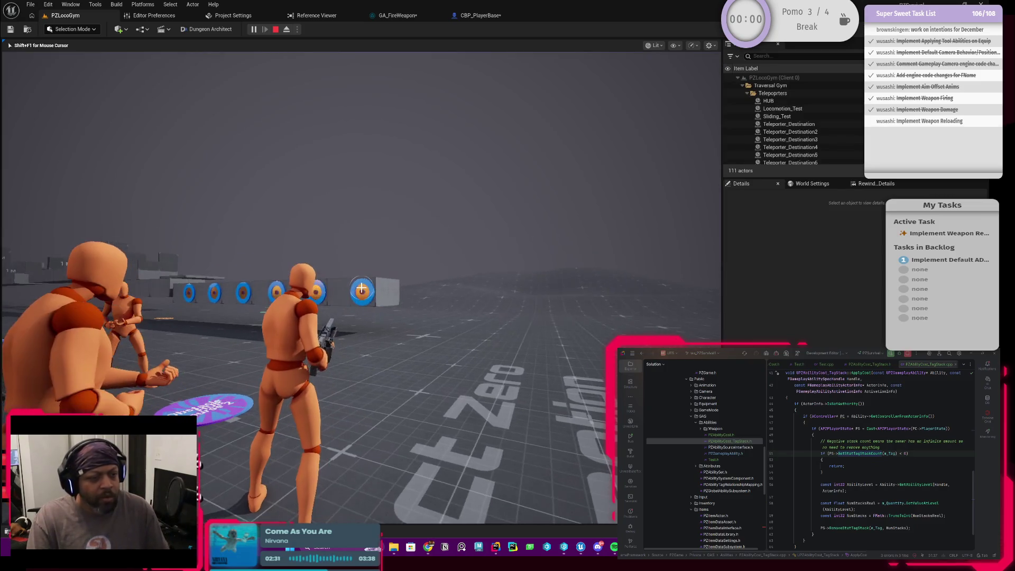
pyautogui.click(360, 288)
pyautogui.press('w')
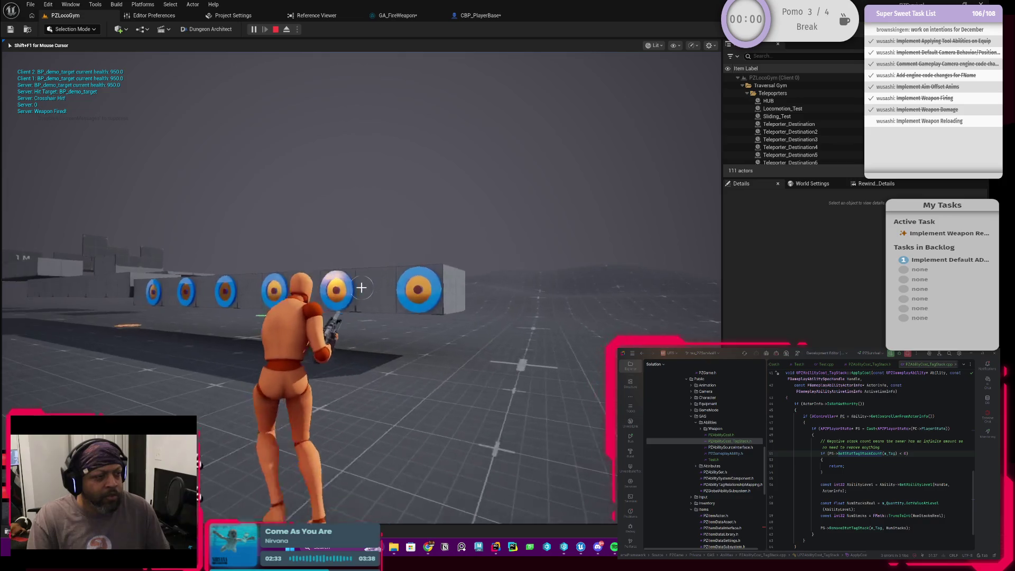
pyautogui.click(361, 288)
pyautogui.click(360, 288)
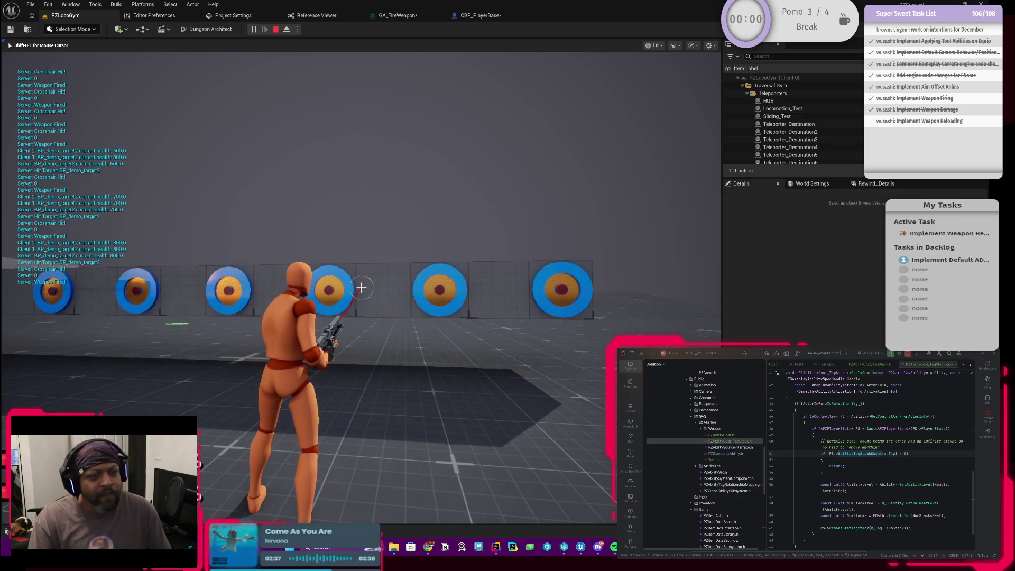
pyautogui.press('Escape')
pyautogui.click(479, 15)
# Step: Inspect CBP_PlayerBase's Add Stat Tag Stack nodes for the Ammo tag, then return to PZLocoGym
pyautogui.moveTo(347, 221); pyautogui.dragTo(455, 228)
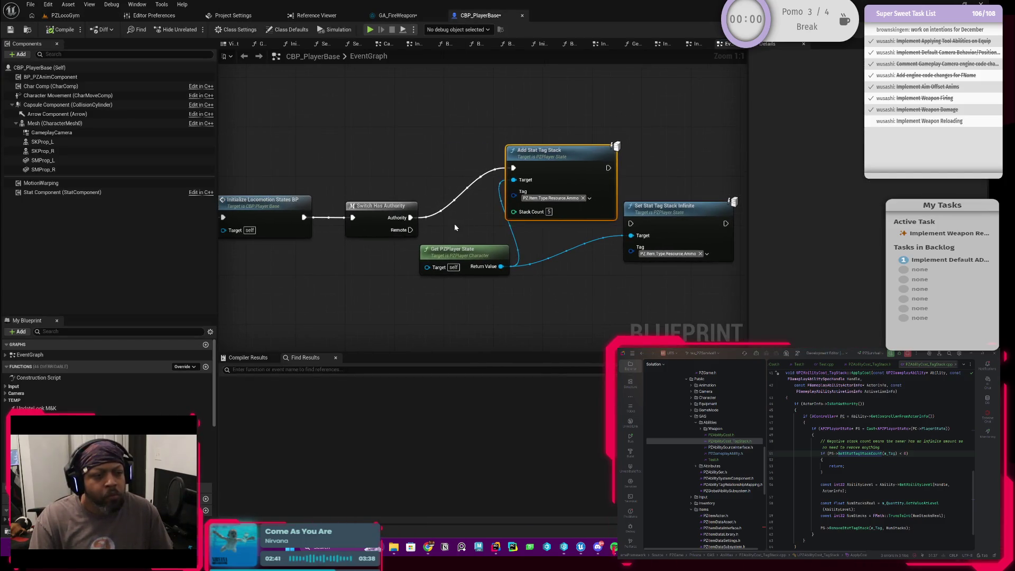
pyautogui.scroll(-1, 455, 217)
pyautogui.scroll(-1, 476, 203)
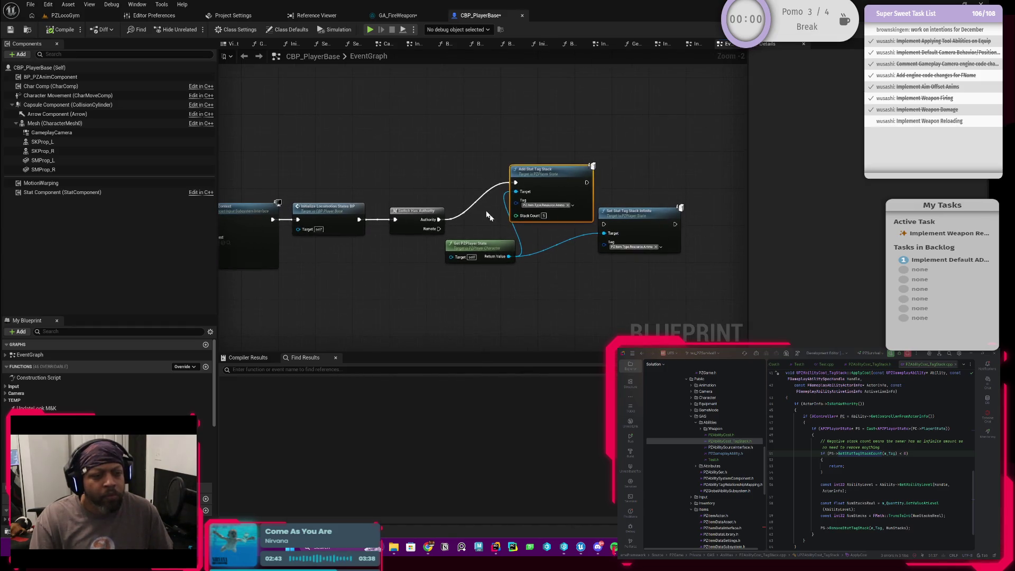
pyautogui.scroll(2, 486, 210)
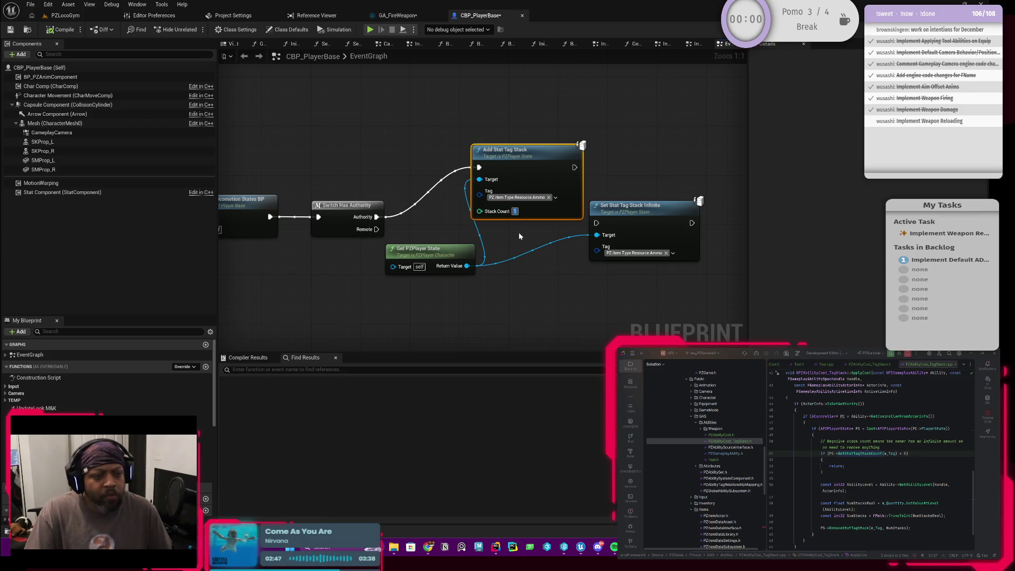
pyautogui.click(64, 15)
# Step: Play PZLocoGym, walk the character toward the target wall, then free the mouse and bring up GA_FireWeapon
pyautogui.hotkey('alt', 'p')
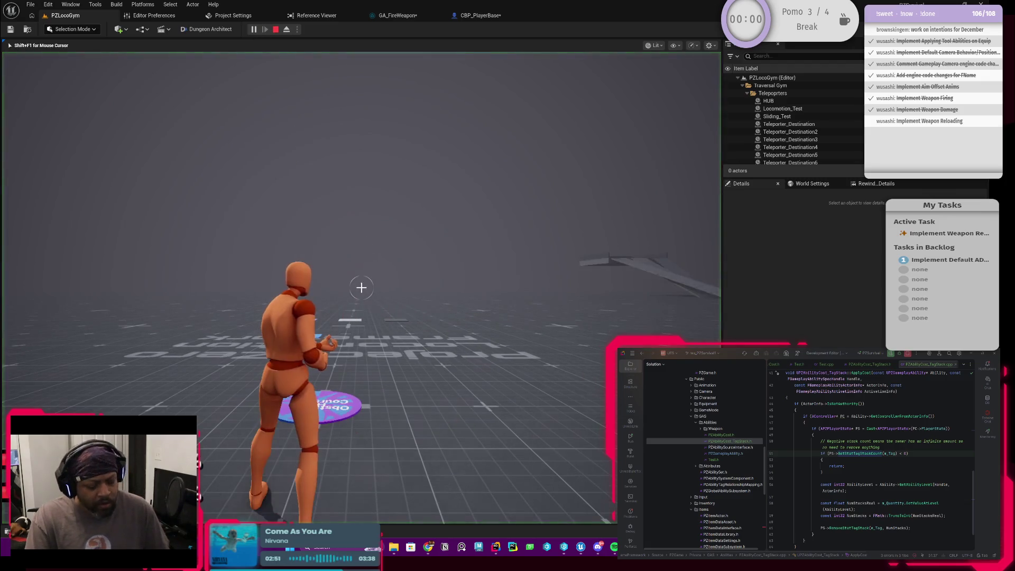
pyautogui.press('w')
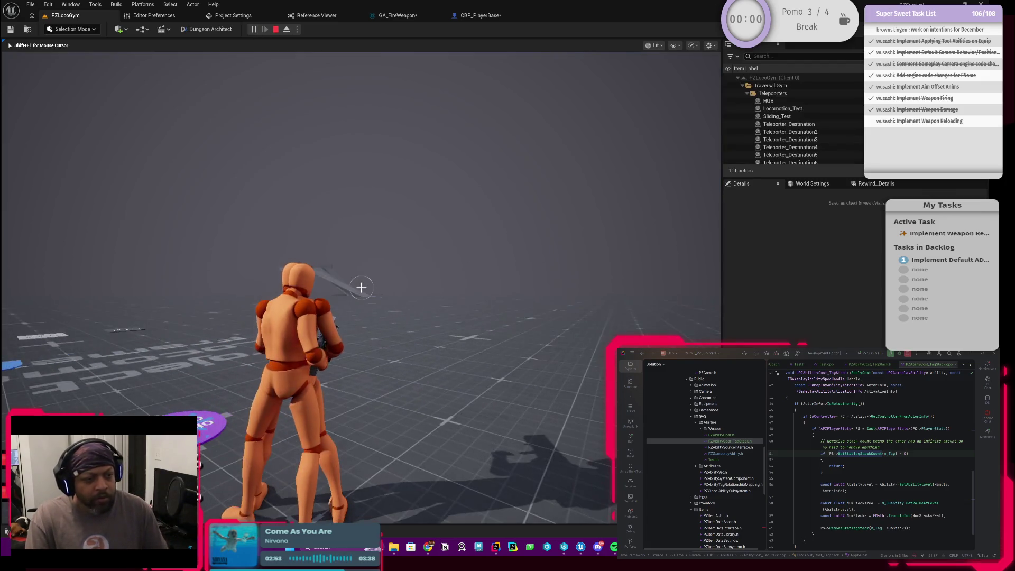
pyautogui.press('w')
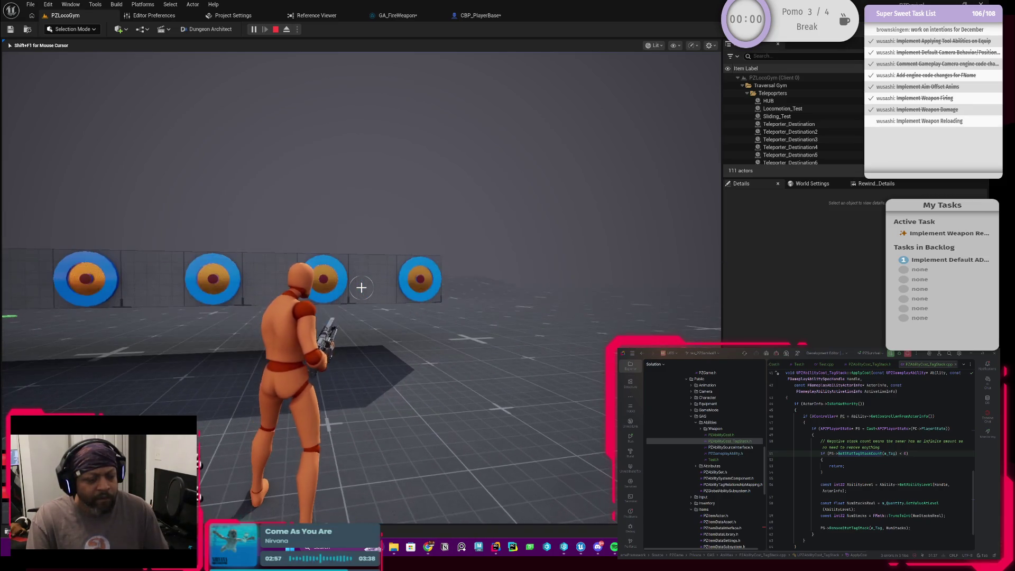
pyautogui.hotkey('shift', 'F1')
pyautogui.click(476, 17)
pyautogui.click(402, 16)
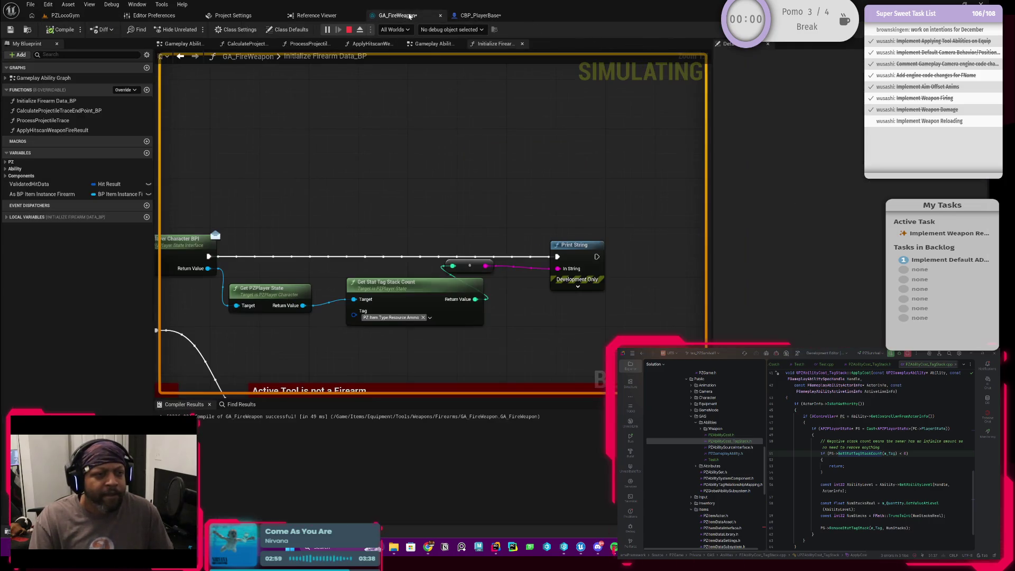
# Step: Go back from Initialize Firearm Data_BP to GA_FireWeapon's main firing graph, review it, then switch to CBP_PlayerBase
pyautogui.scroll(-2, 387, 190)
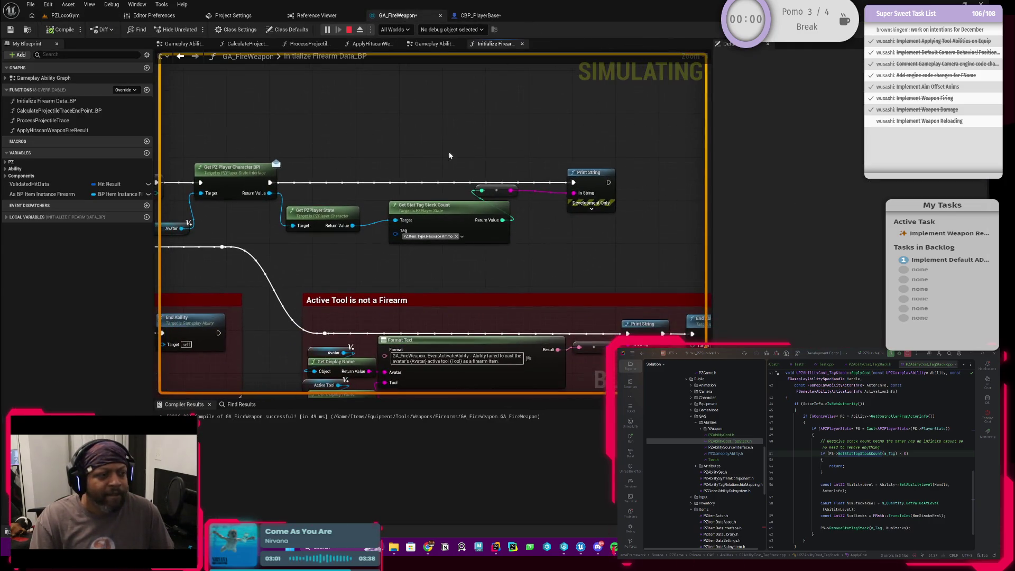
pyautogui.moveTo(285, 176)
pyautogui.mouseDown()
pyautogui.moveTo(337, 145)
pyautogui.moveTo(552, 149)
pyautogui.moveTo(540, 154)
pyautogui.moveTo(588, 144)
pyautogui.moveTo(413, 104)
pyautogui.mouseUp()
pyautogui.click(181, 58)
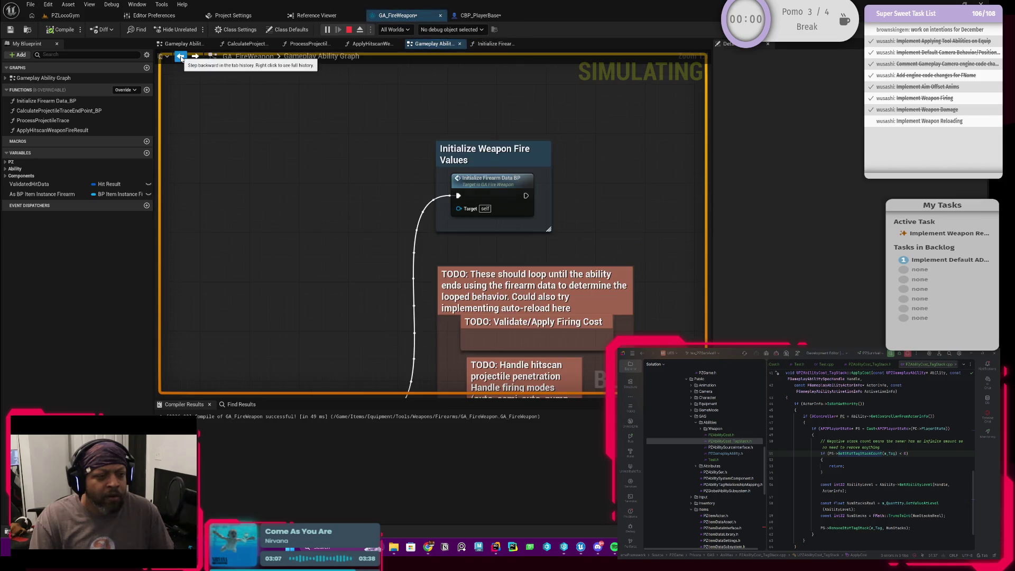
pyautogui.scroll(-3, 336, 199)
pyautogui.moveTo(368, 198)
pyautogui.mouseDown()
pyautogui.moveTo(349, 174)
pyautogui.moveTo(315, 162)
pyautogui.moveTo(379, 148)
pyautogui.moveTo(306, 175)
pyautogui.moveTo(242, 223)
pyautogui.mouseUp()
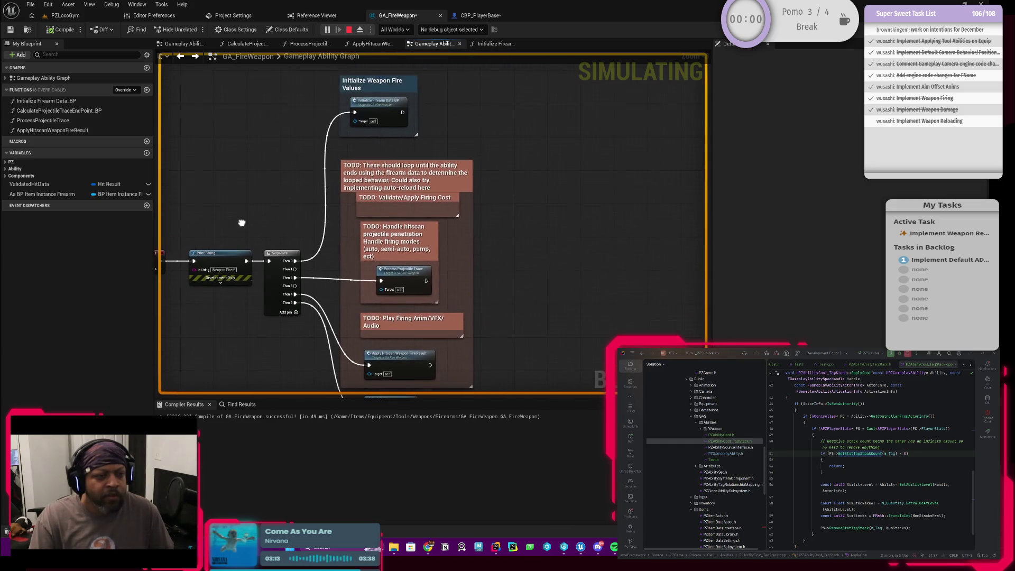
pyautogui.click(478, 17)
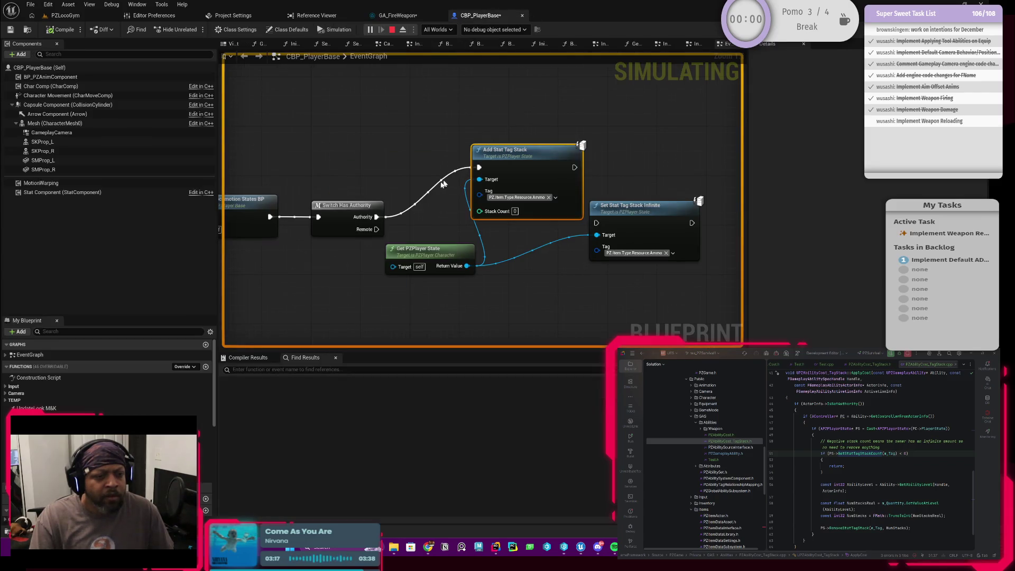
# Step: Move Set Stat Tag Stack Infinite down and set Add Stat Tag Stack's Stack Count to 25
pyautogui.scroll(-1, 406, 186)
pyautogui.scroll(3, 412, 172)
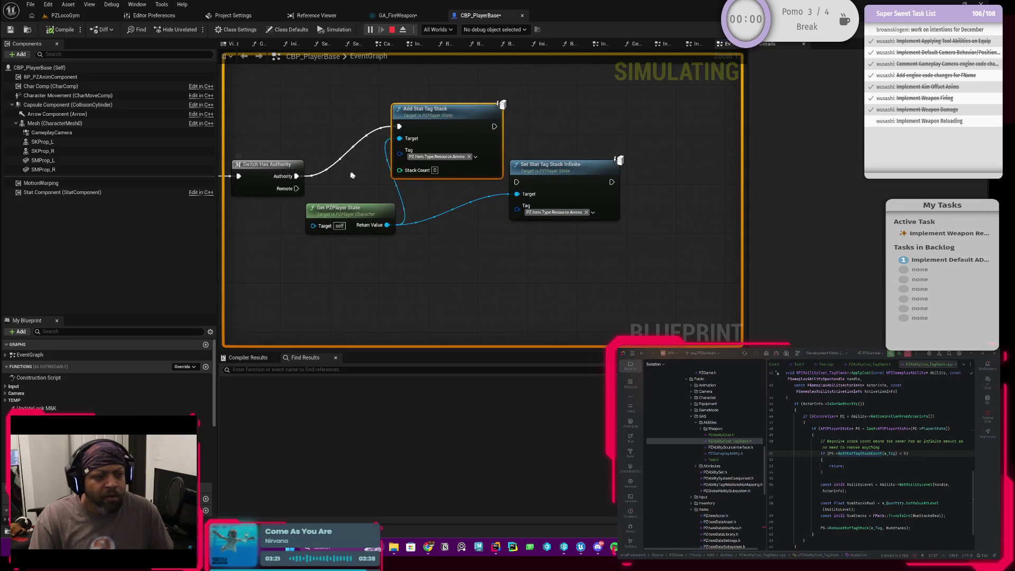
pyautogui.scroll(-2, 355, 170)
pyautogui.moveTo(521, 177); pyautogui.dragTo(525, 242)
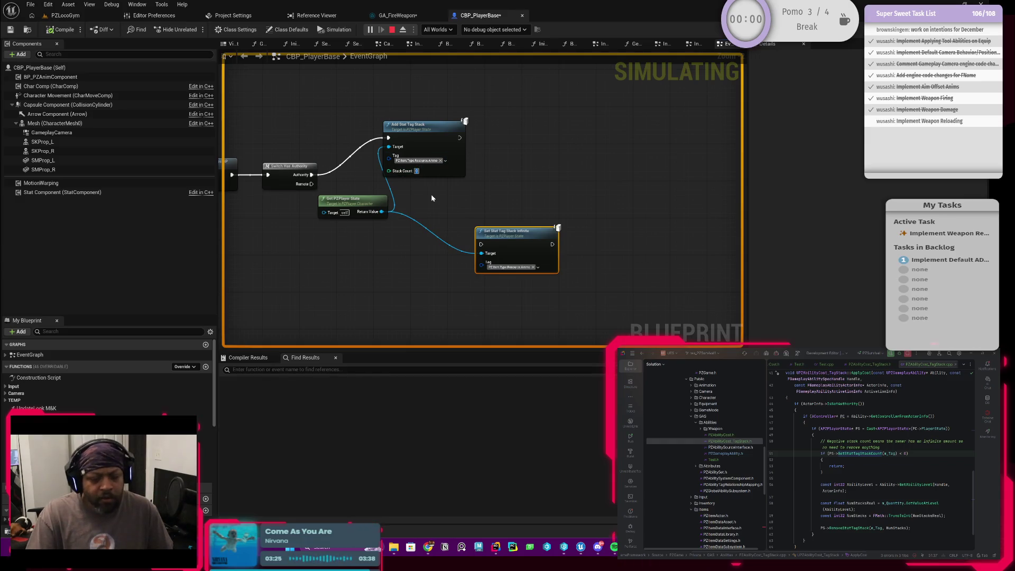
pyautogui.write('25')
pyautogui.press('Return')
# Step: Add a Print String after Add Stat Tag Stack, fed by the player state's Get Stat Tag Stack Count
pyautogui.moveTo(453, 139)
pyautogui.mouseDown()
pyautogui.moveTo(554, 141)
pyautogui.moveTo(547, 136)
pyautogui.mouseUp()
pyautogui.write('print')
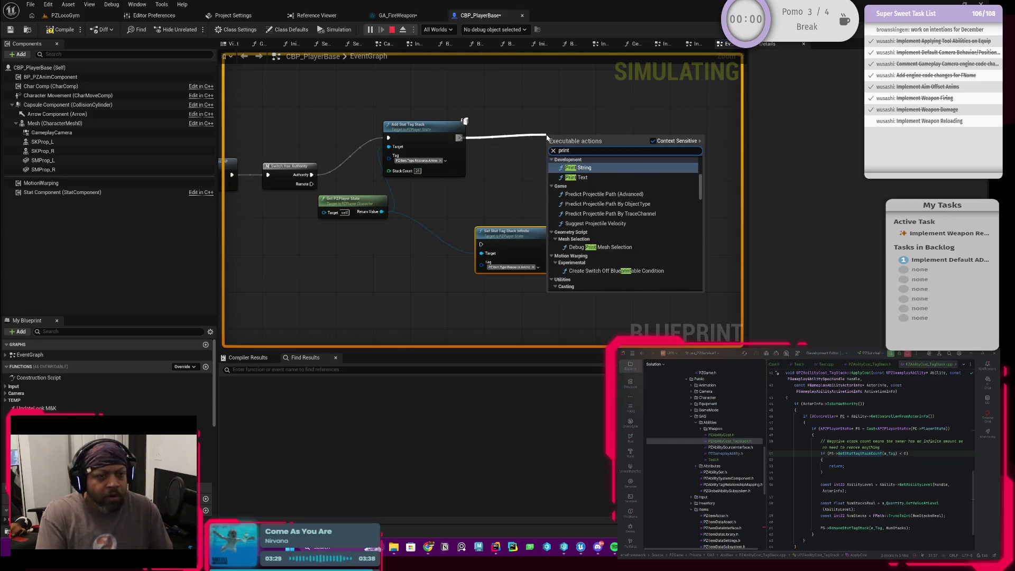
pyautogui.press('Return')
pyautogui.scroll(2, 363, 222)
pyautogui.moveTo(361, 217); pyautogui.dragTo(459, 210)
pyautogui.write('get stack')
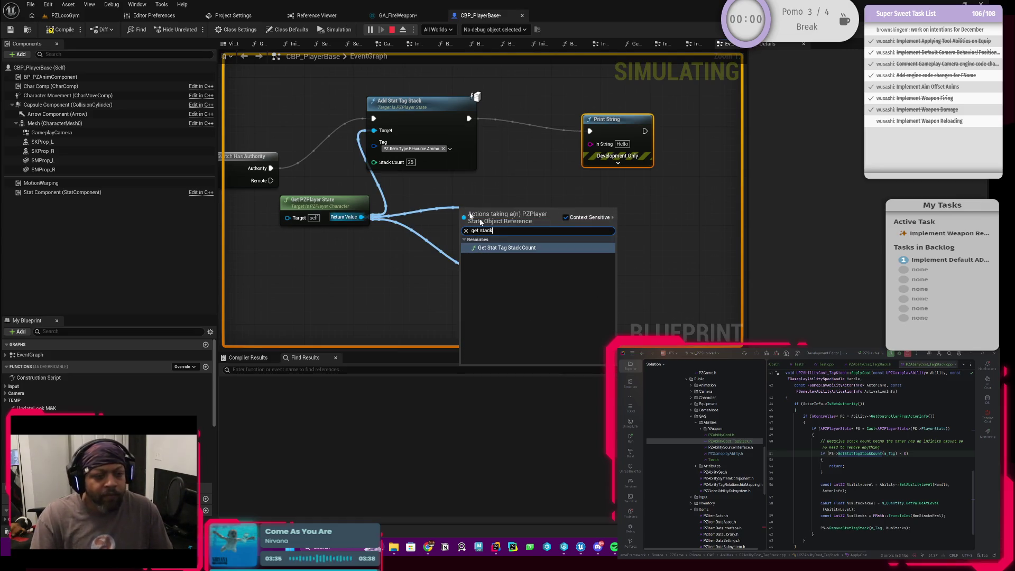
pyautogui.press('Return')
pyautogui.moveTo(544, 229); pyautogui.dragTo(590, 144)
pyautogui.moveTo(494, 221); pyautogui.dragTo(494, 195)
# Step: Copy the Ammo tag from Add Stat Tag Stack and paste it into the count node
pyautogui.click(498, 217)
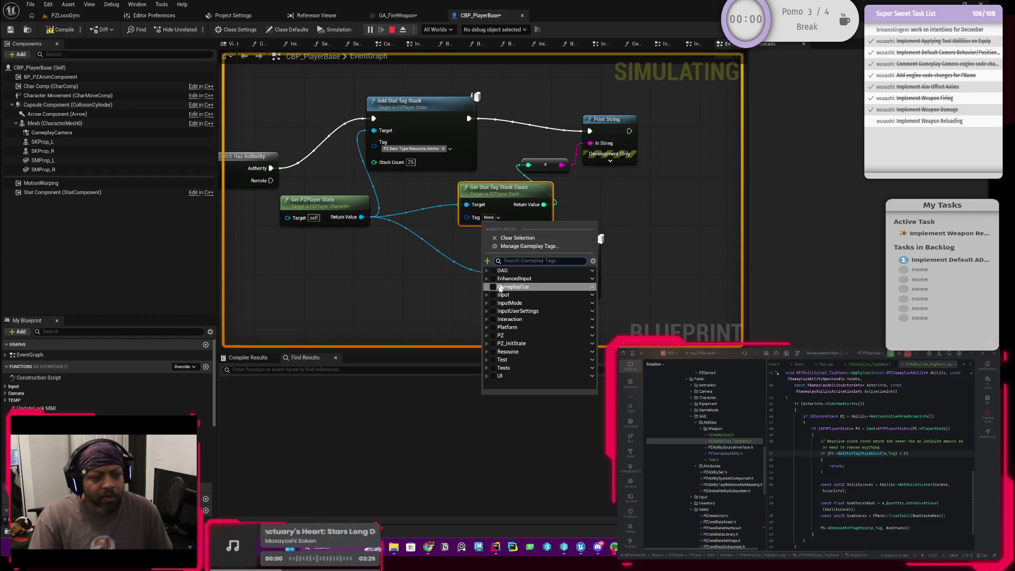
pyautogui.rightClick(428, 148)
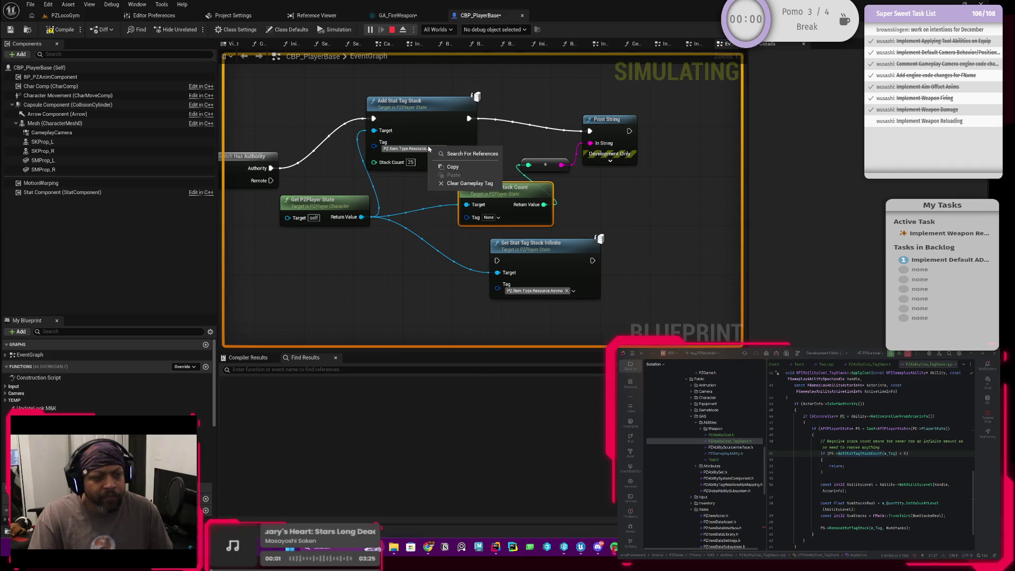
pyautogui.click(454, 167)
pyautogui.rightClick(491, 221)
pyautogui.click(512, 248)
pyautogui.moveTo(497, 188); pyautogui.dragTo(460, 189)
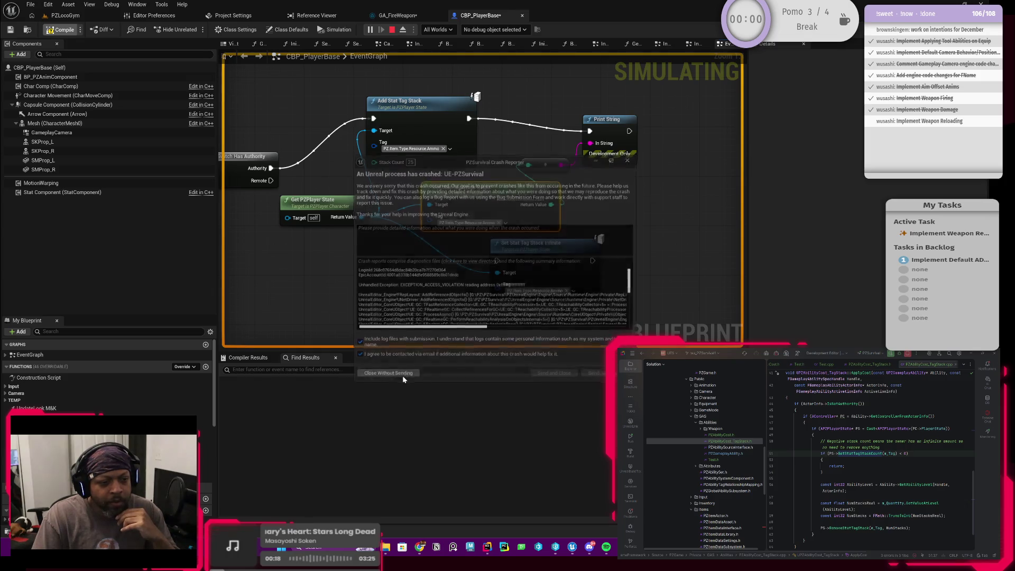
# Step: Close the crash reporter without sending, then hide Rider's Unreal log and solution tree
pyautogui.click(402, 376)
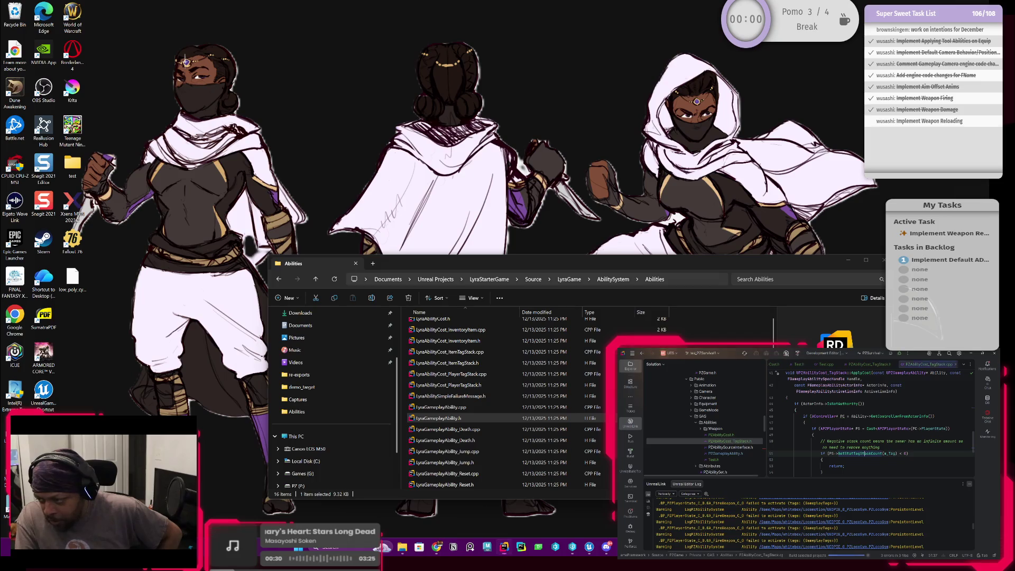
pyautogui.hotkey('shift', 'Escape')
pyautogui.click(762, 368)
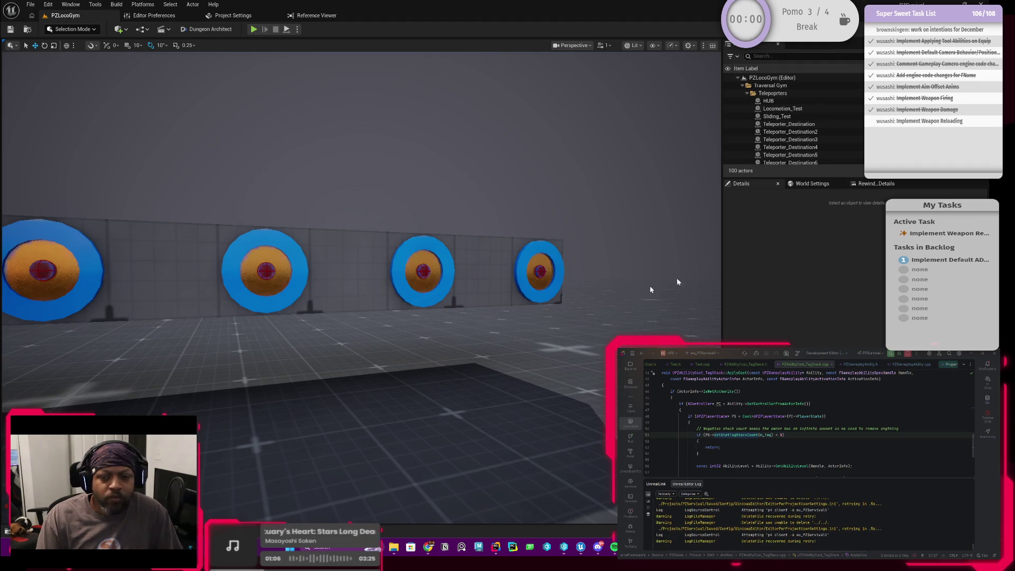
# Step: Connect Switch Has Authority to Set Stat Tag Stack Infinite and add a Get Stat Tag Stack Count node for Ammo
pyautogui.scroll(-5, 809, 423)
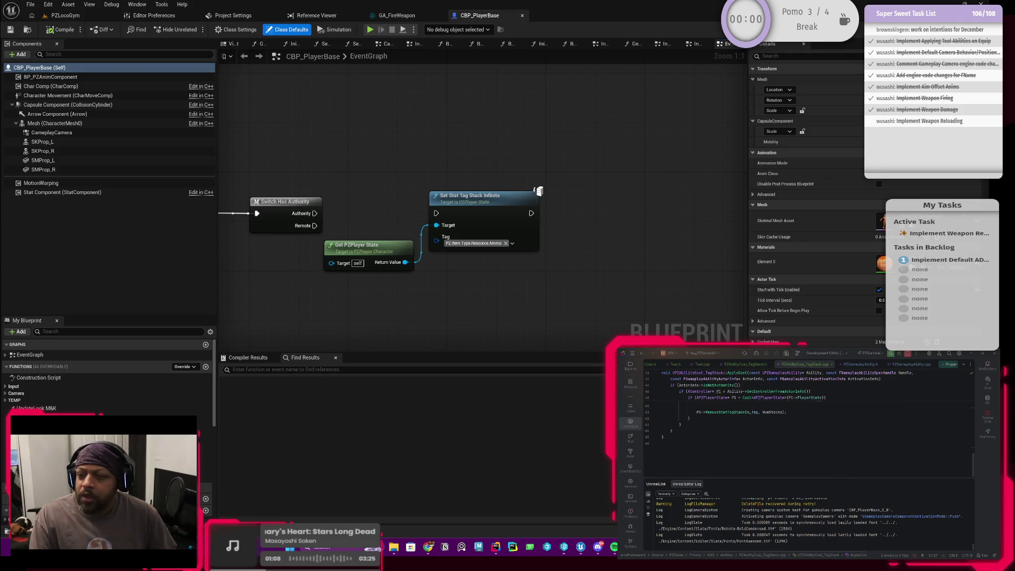
pyautogui.scroll(4, 856, 429)
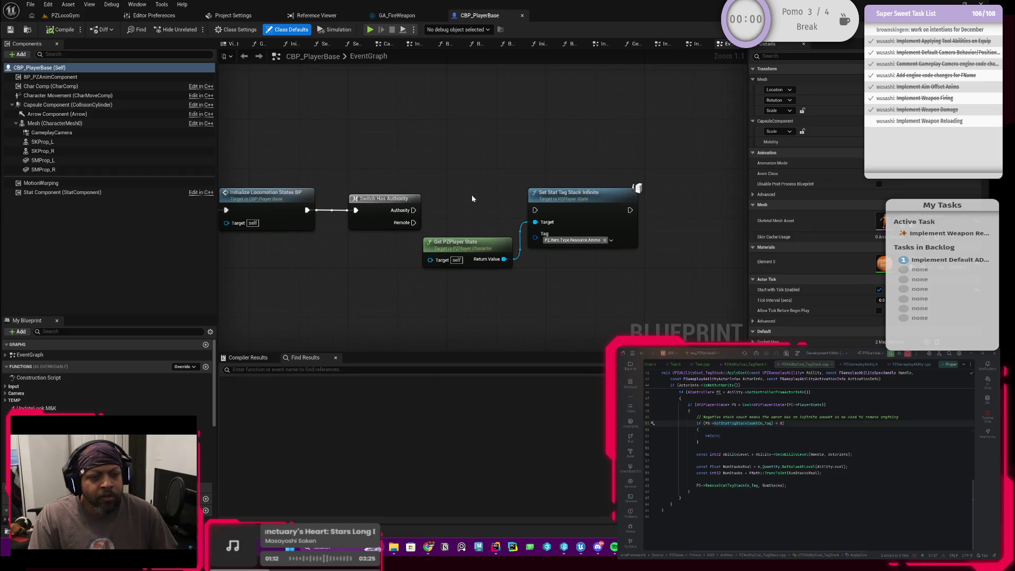
pyautogui.moveTo(414, 210); pyautogui.dragTo(535, 209)
pyautogui.moveTo(346, 267)
pyautogui.mouseDown()
pyautogui.moveTo(444, 291)
pyautogui.moveTo(434, 290)
pyautogui.mouseUp()
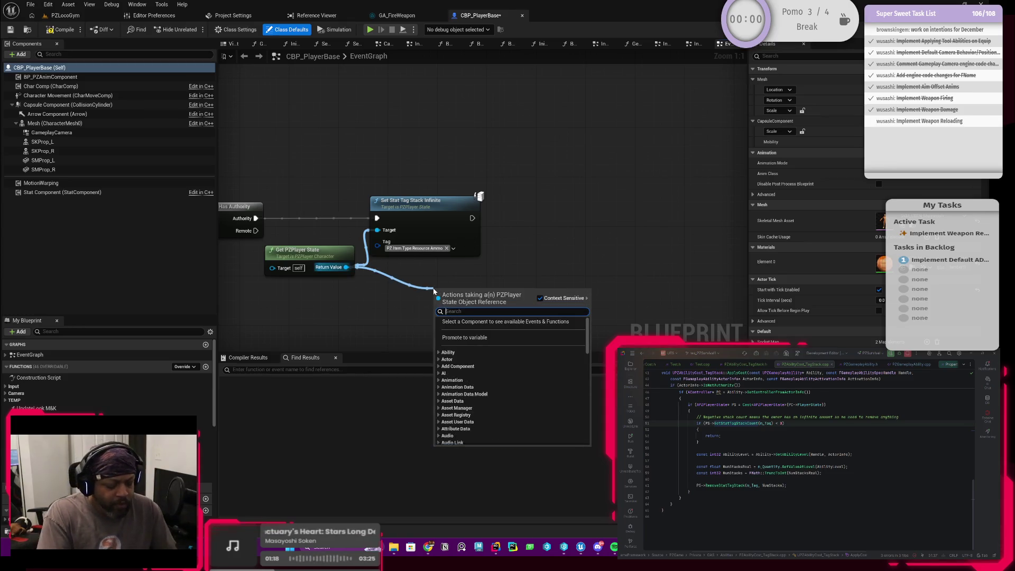
pyautogui.write('get stack')
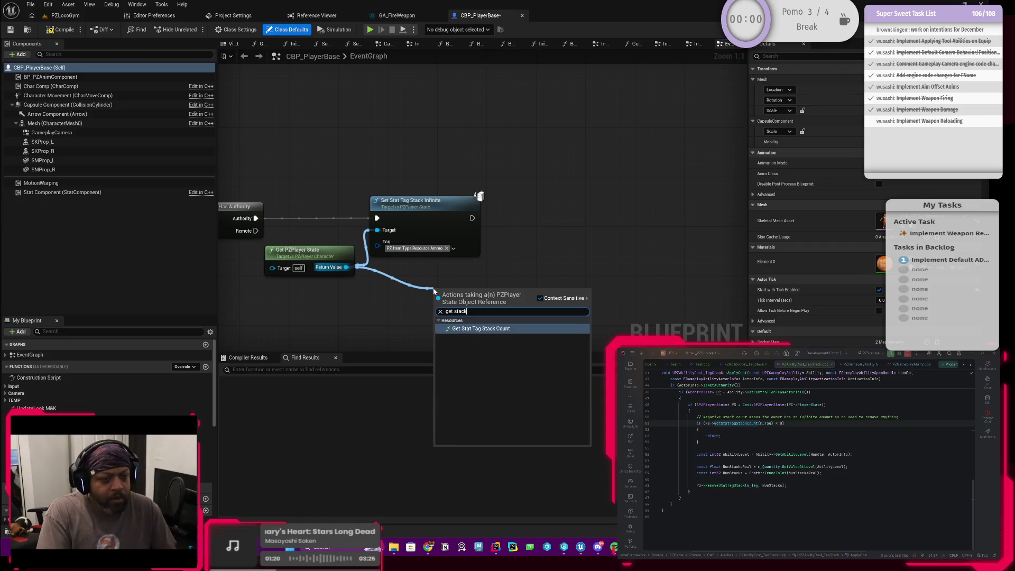
pyautogui.click(502, 329)
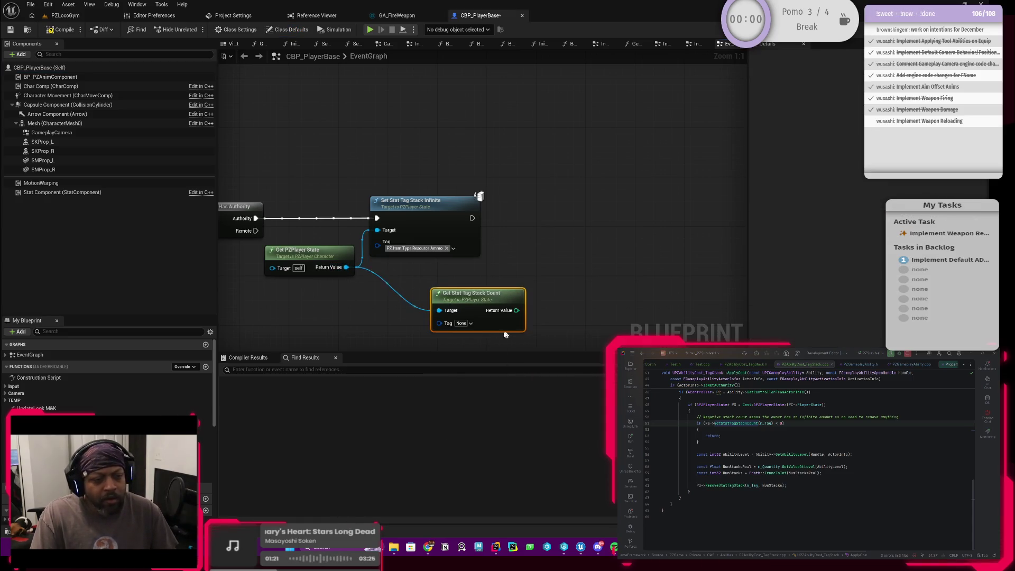
pyautogui.click(463, 324)
pyautogui.click(473, 389)
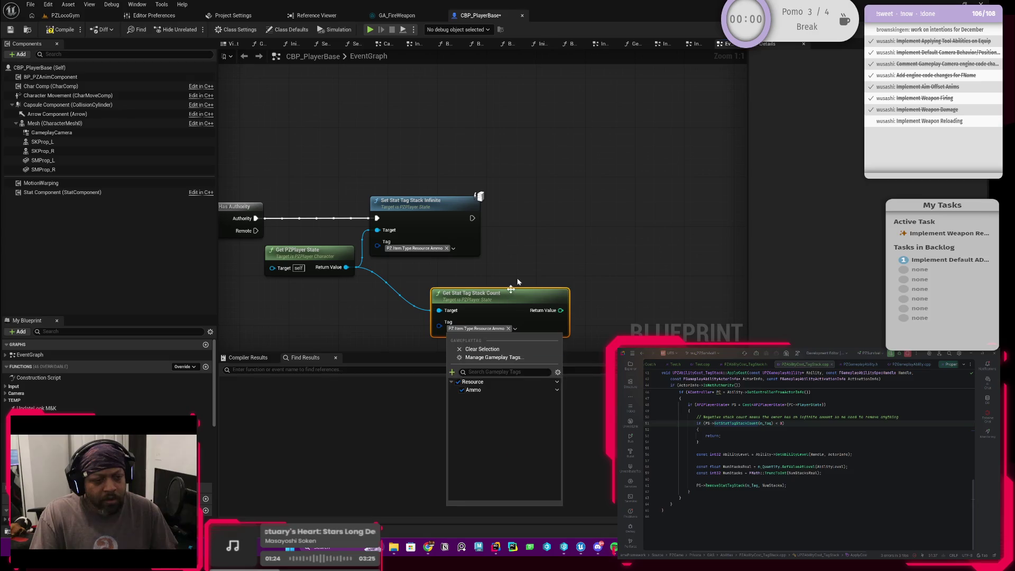
pyautogui.click(550, 279)
pyautogui.moveTo(513, 295); pyautogui.dragTo(449, 296)
# Step: Add a Print String after Set Stat Tag Stack Infinite that prints the Ammo stack count
pyautogui.moveTo(472, 218); pyautogui.dragTo(583, 219)
pyautogui.write('print')
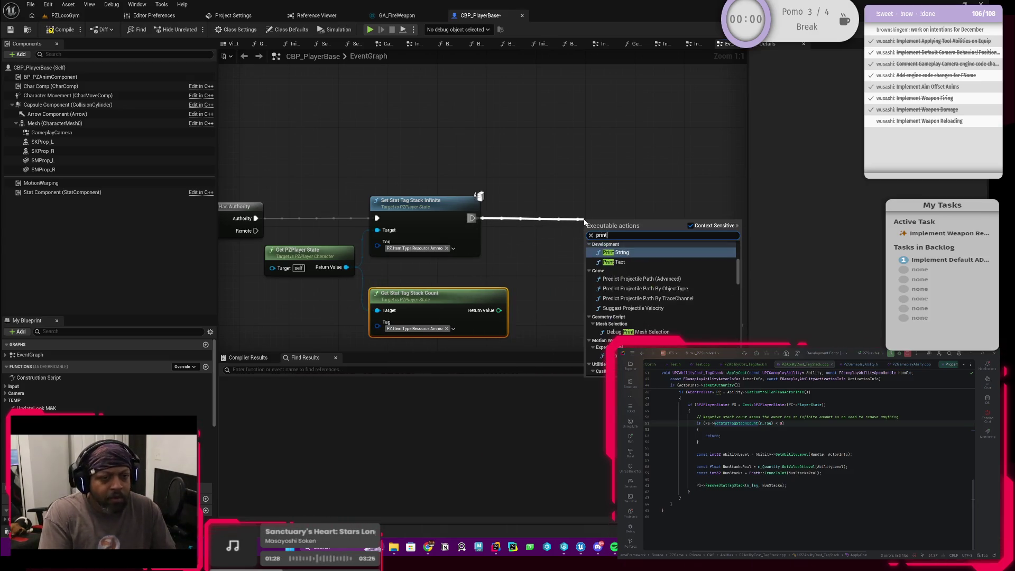
pyautogui.press('Return')
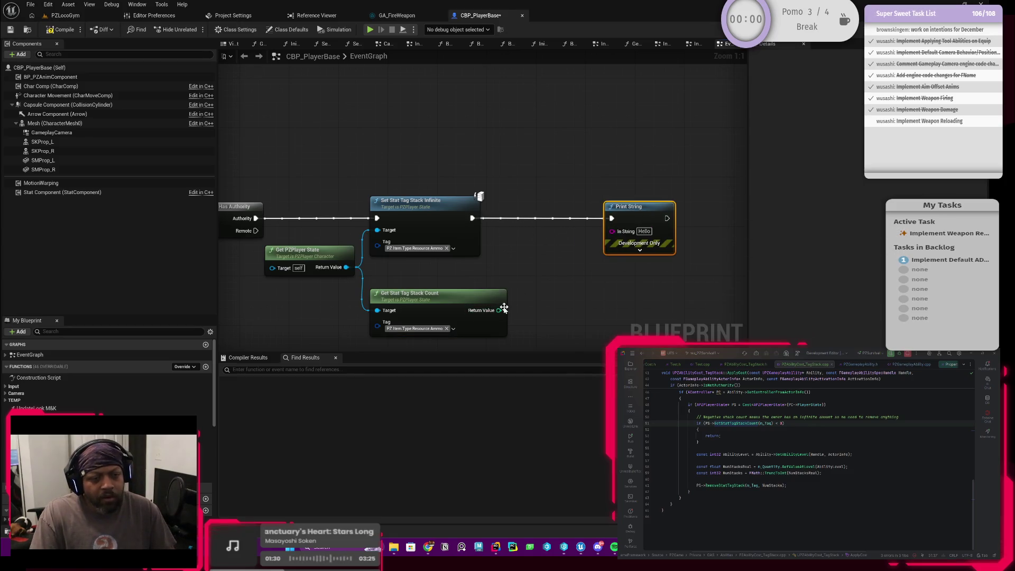
pyautogui.moveTo(503, 311); pyautogui.dragTo(612, 231)
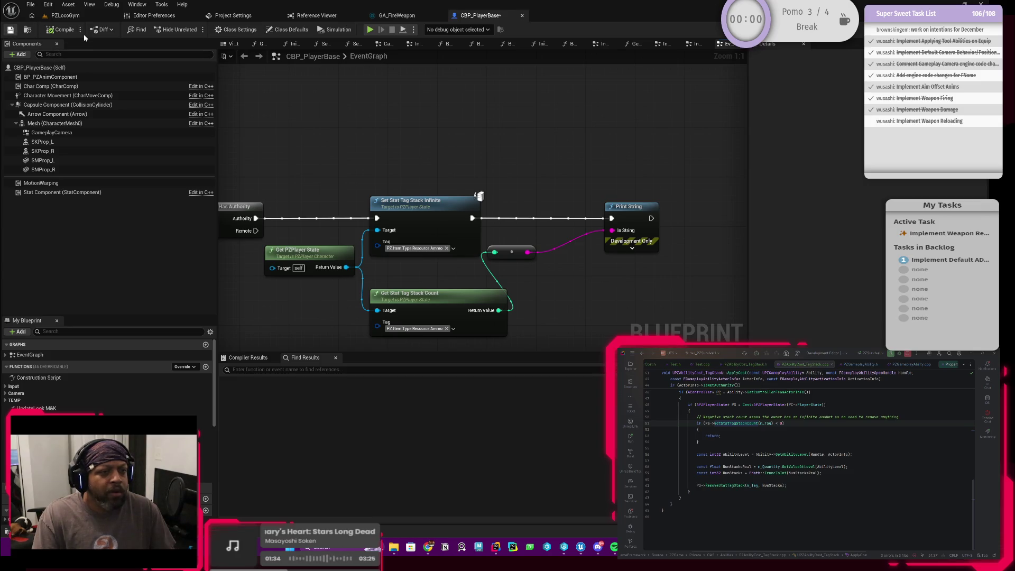
pyautogui.scroll(-1, 372, 130)
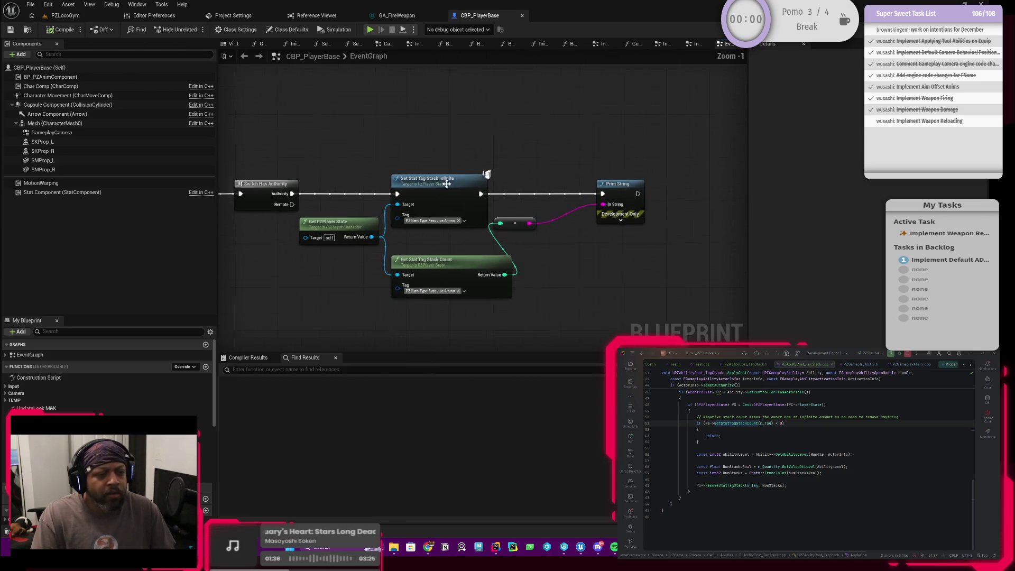
pyautogui.scroll(1, 447, 184)
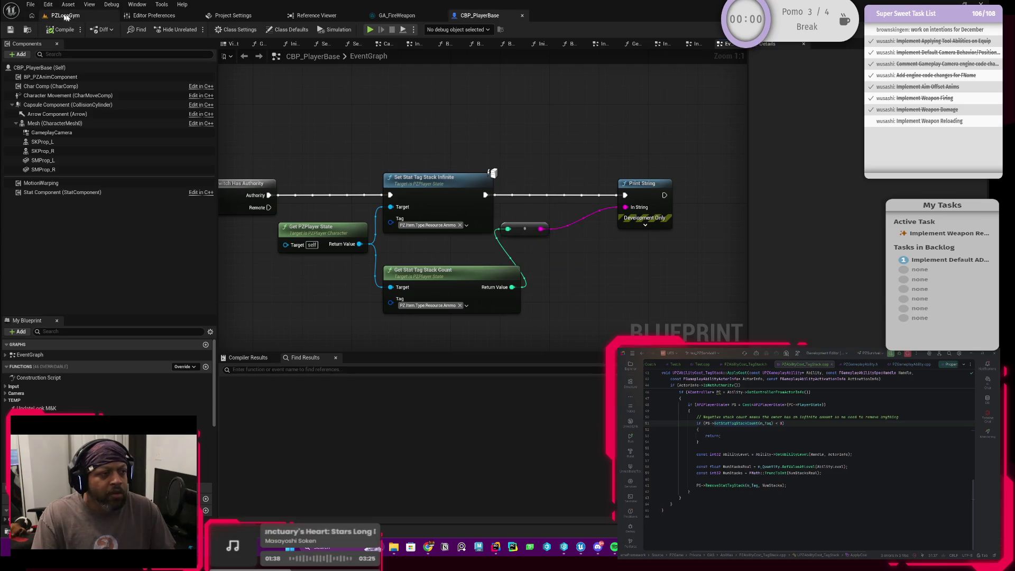
pyautogui.click(64, 15)
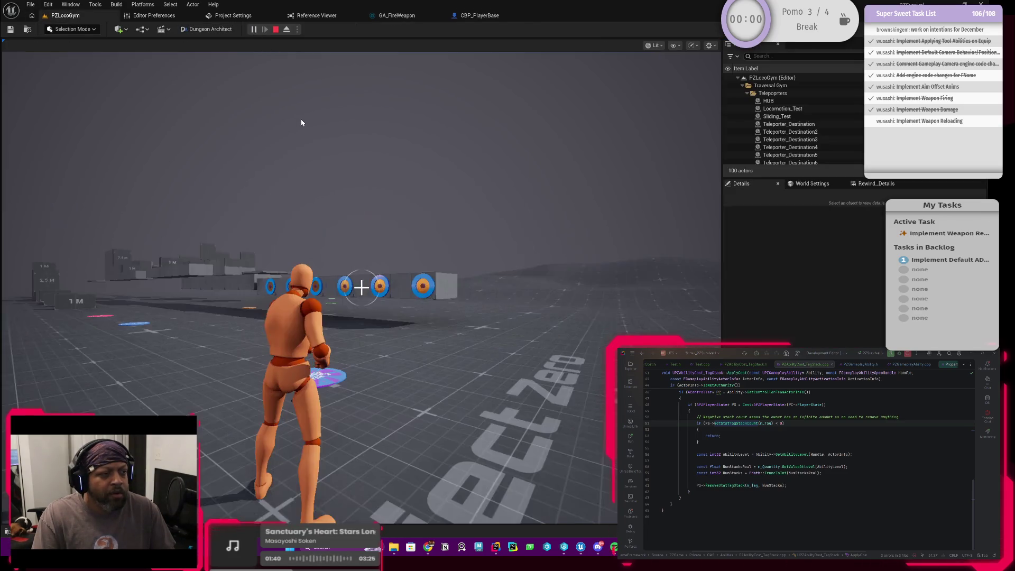
pyautogui.click(475, 15)
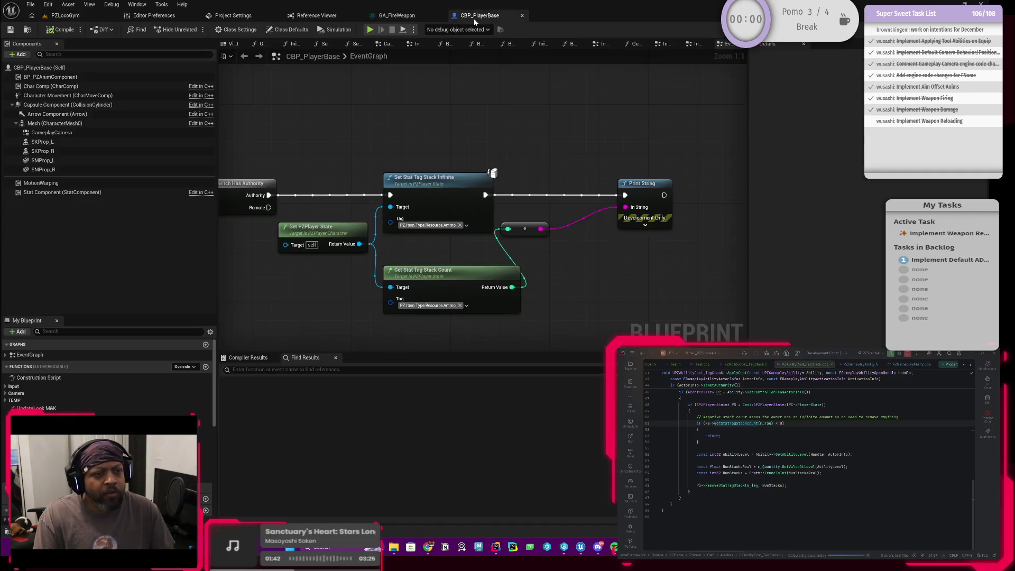
pyautogui.moveTo(477, 235); pyautogui.dragTo(452, 232)
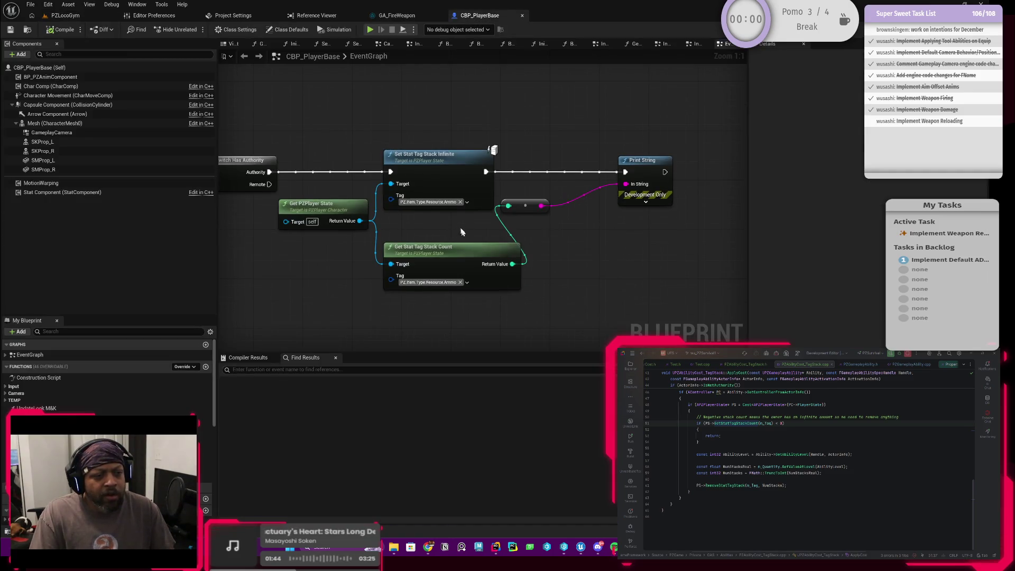
# Step: Add an Add Stat Tag Stack node from the player state with the Ammo resource tag
pyautogui.moveTo(360, 221); pyautogui.dragTo(374, 126)
pyautogui.write('ad')
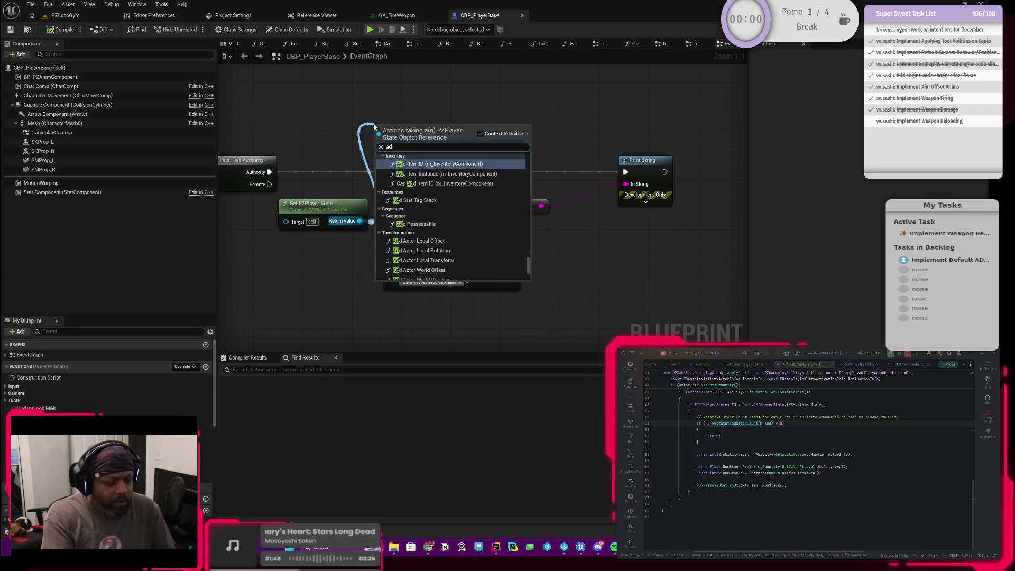
pyautogui.write('d sta')
pyautogui.press('Down')
pyautogui.press('Return')
pyautogui.moveTo(410, 138); pyautogui.dragTo(418, 94)
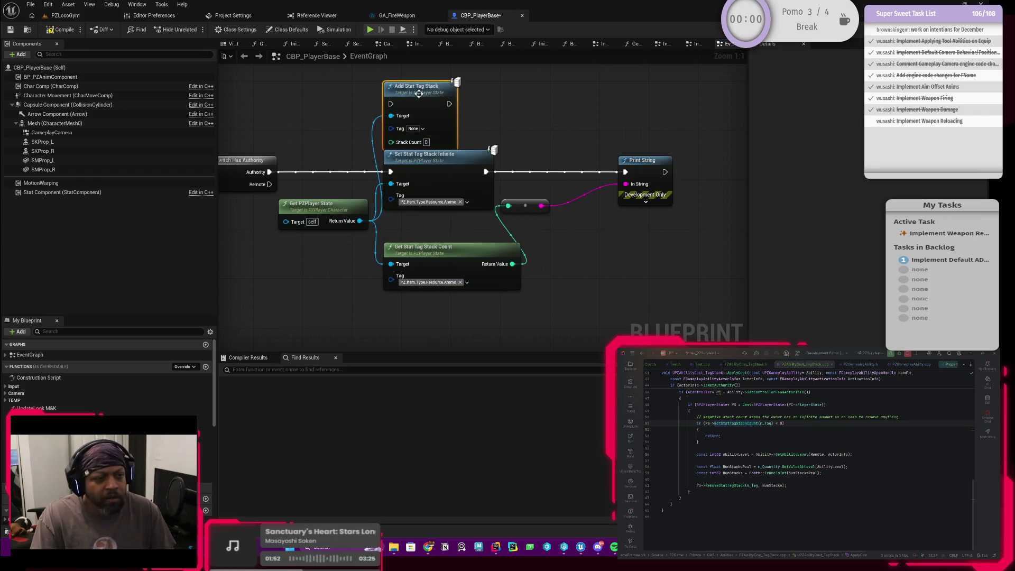
pyautogui.click(417, 128)
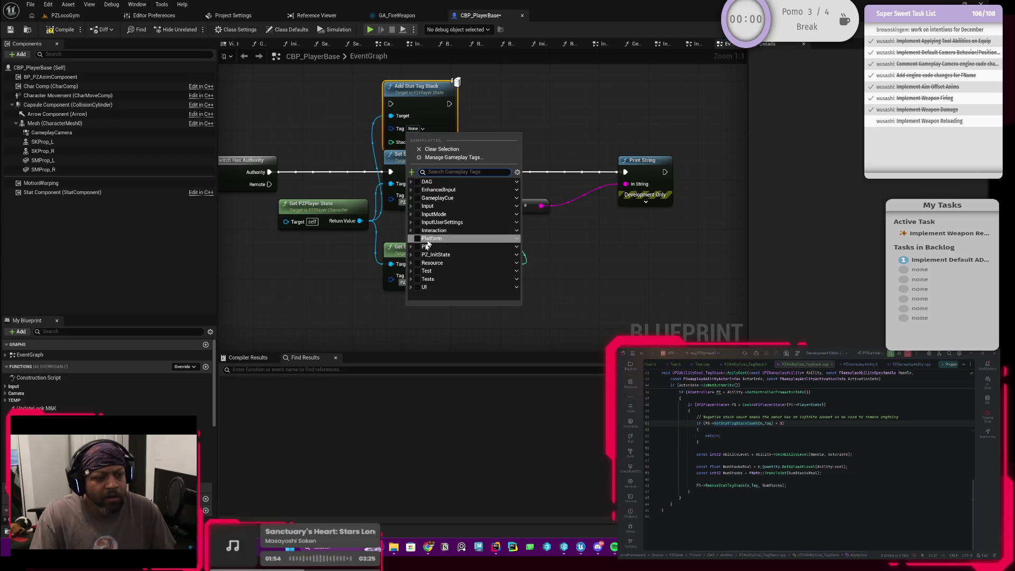
pyautogui.click(411, 246)
pyautogui.scroll(-3, 410, 269)
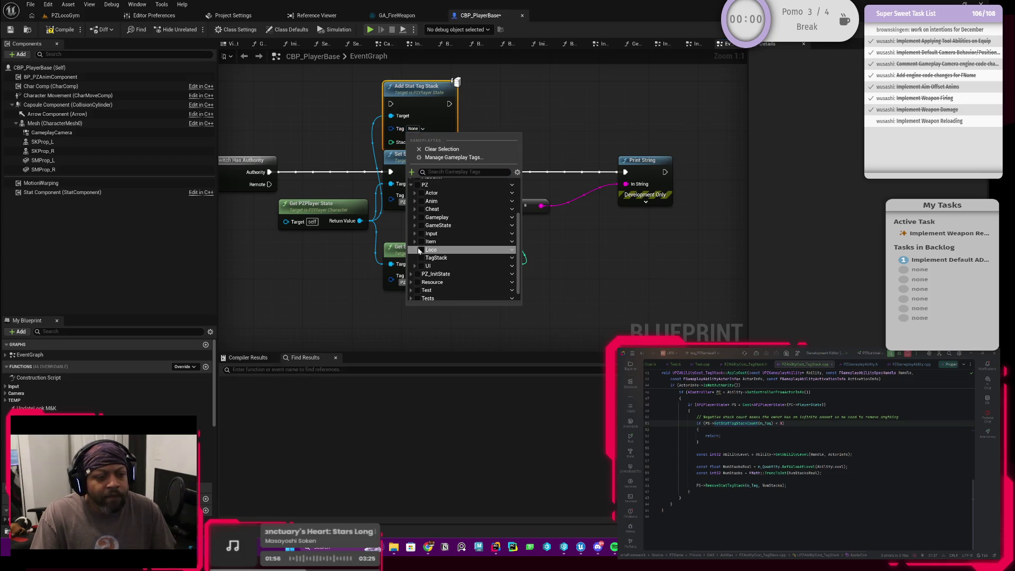
pyautogui.click(414, 204)
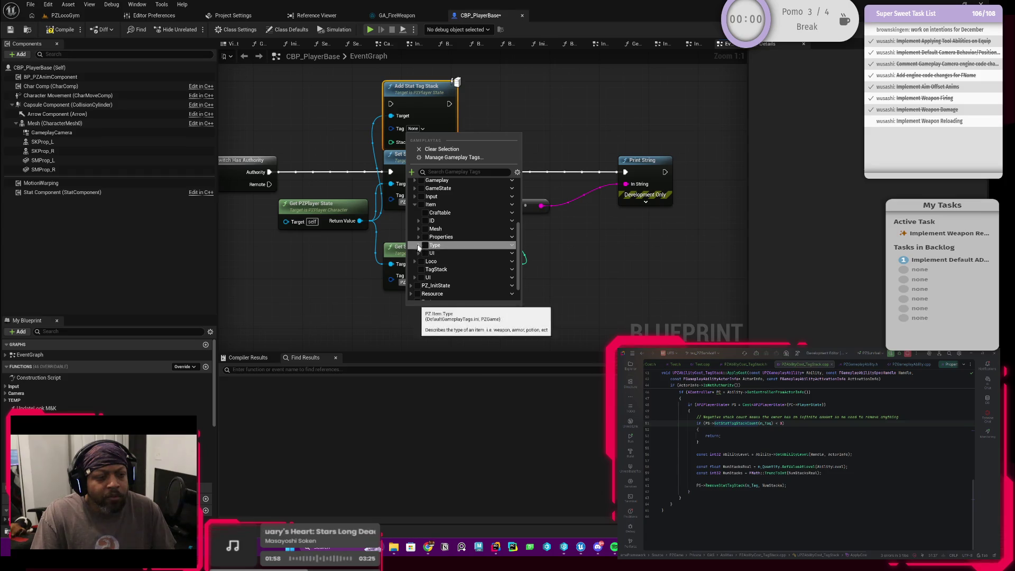
pyautogui.click(418, 245)
pyautogui.click(423, 256)
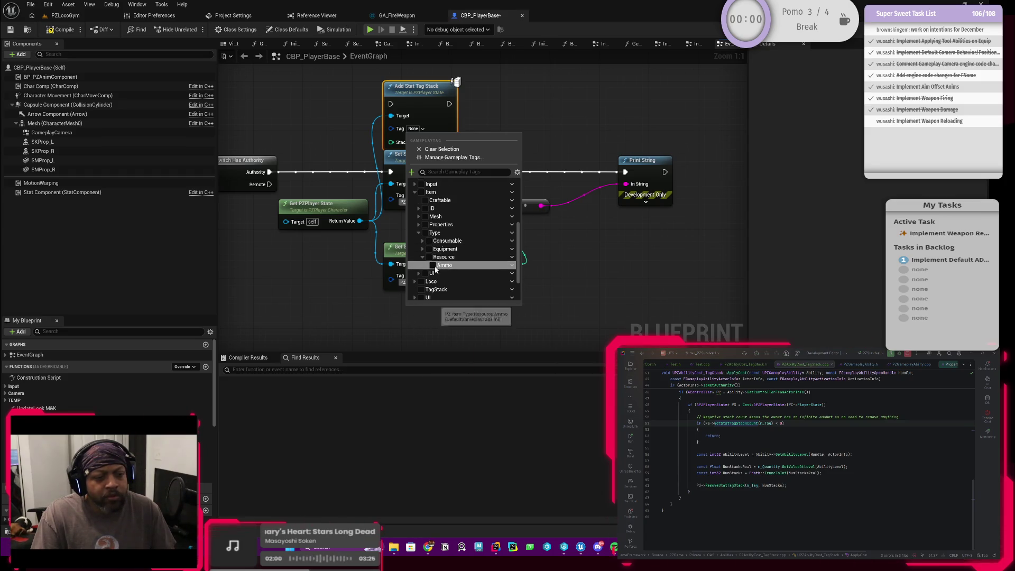
pyautogui.click(436, 264)
pyautogui.click(331, 270)
# Step: Chain the authority branch through Add Stat Tag Stack into Print String and switch to PZLocoGym
pyautogui.moveTo(439, 142); pyautogui.dragTo(439, 129)
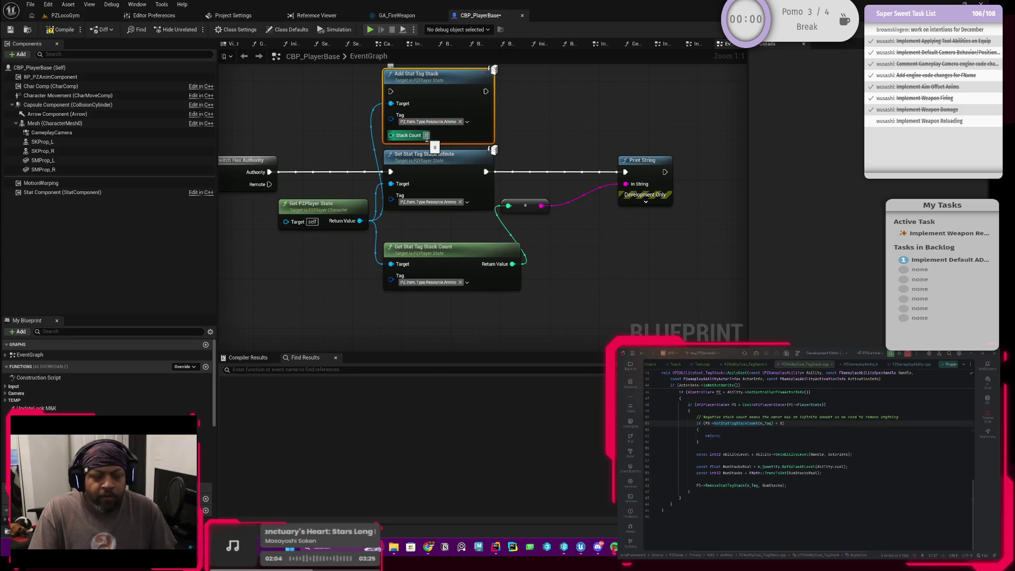
pyautogui.write('5')
pyautogui.moveTo(269, 173); pyautogui.dragTo(390, 91)
pyautogui.moveTo(485, 92); pyautogui.dragTo(625, 171)
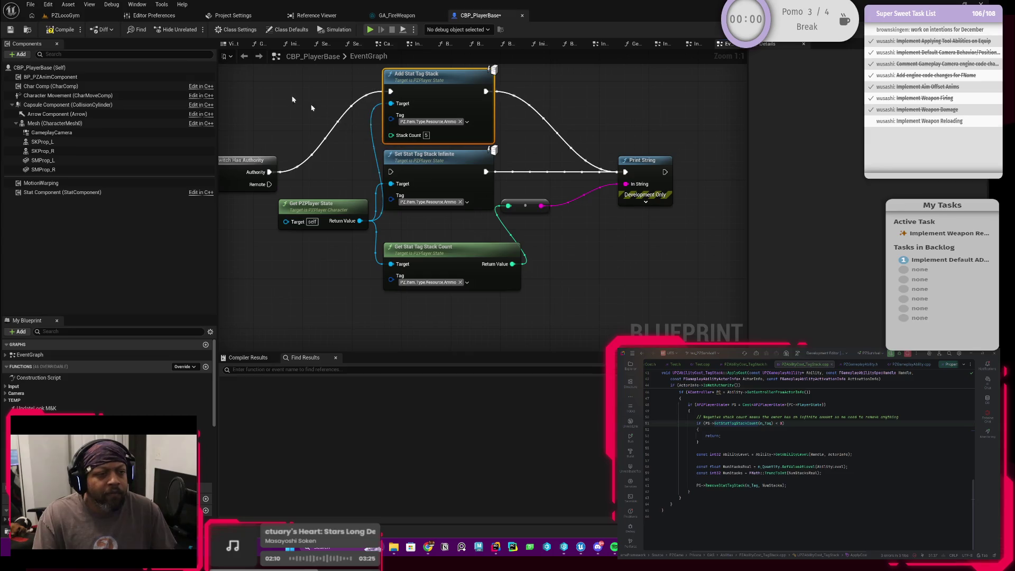
pyautogui.click(65, 16)
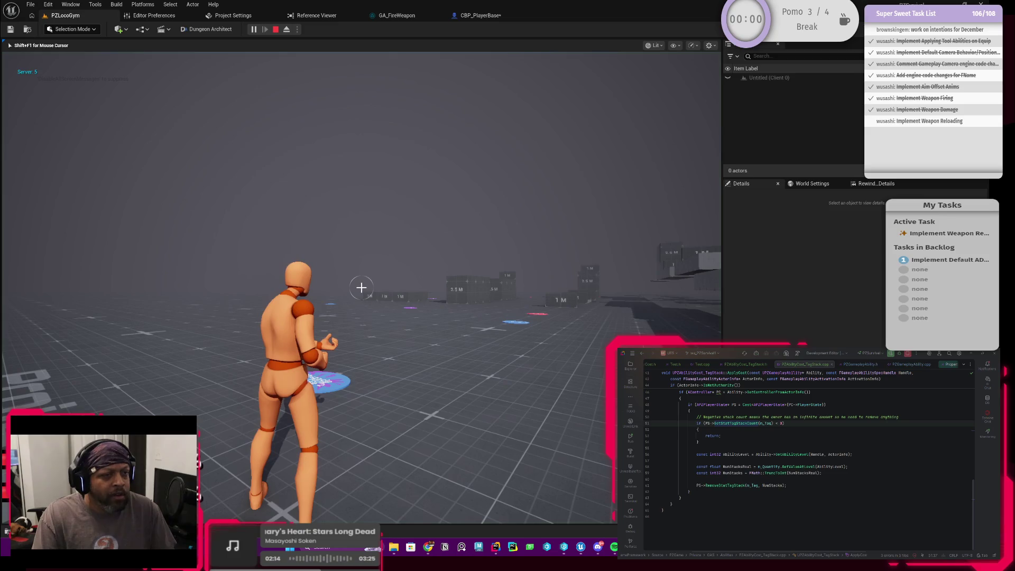
# Step: Stop the play test and briefly review the GA_FireWeapon ability graph
pyautogui.press('Escape')
pyautogui.click(465, 15)
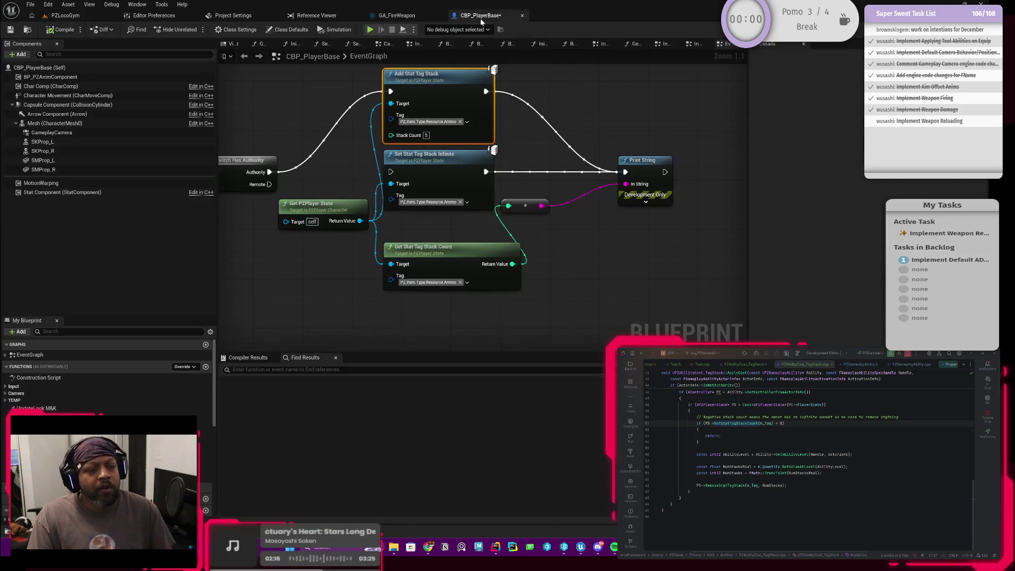
pyautogui.click(412, 16)
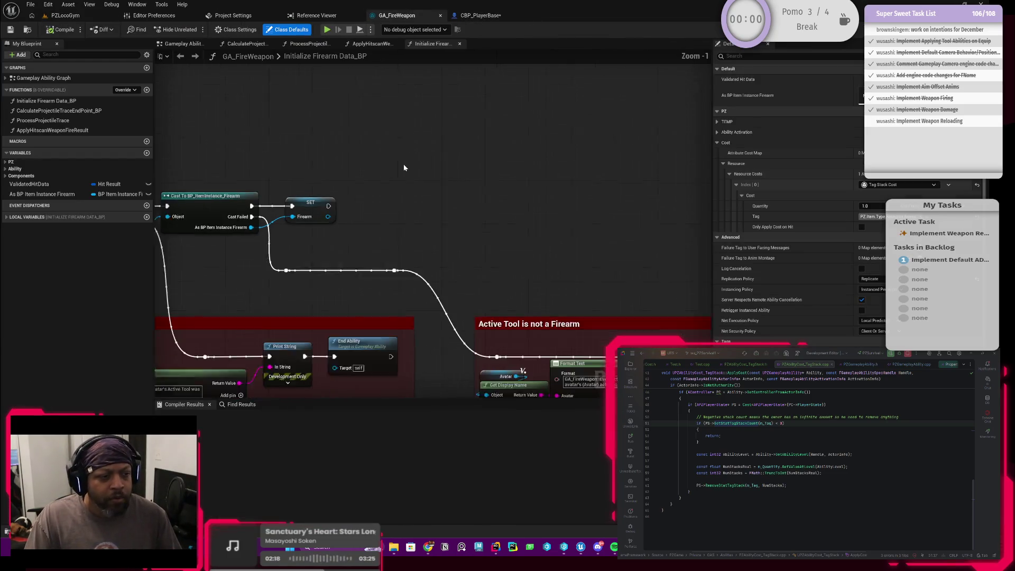
pyautogui.scroll(-4, 457, 157)
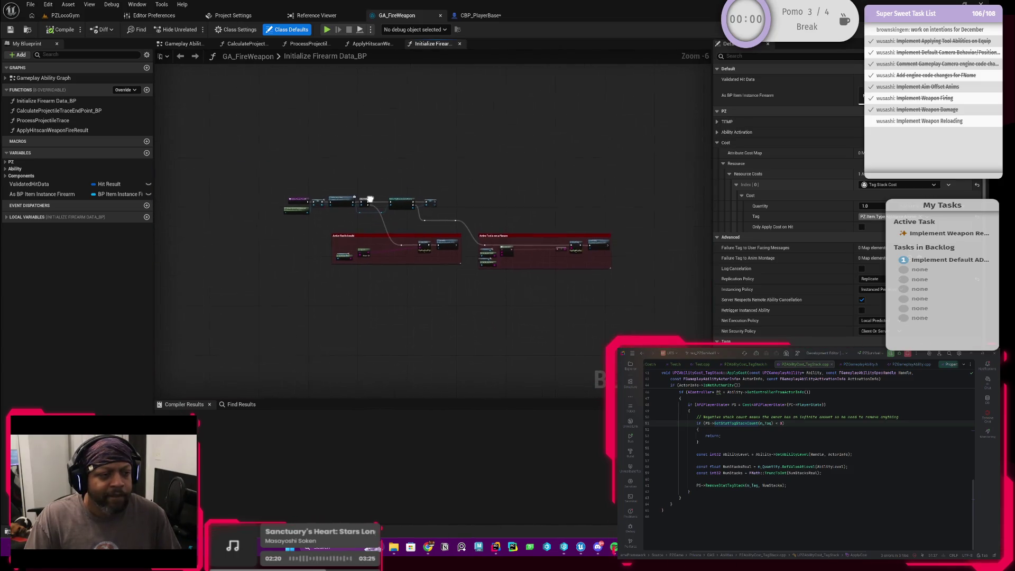
# Step: Play PZLocoGym, equip the gun from the inventory, and fire seven shots at the targets
pyautogui.click(83, 17)
pyautogui.click(254, 29)
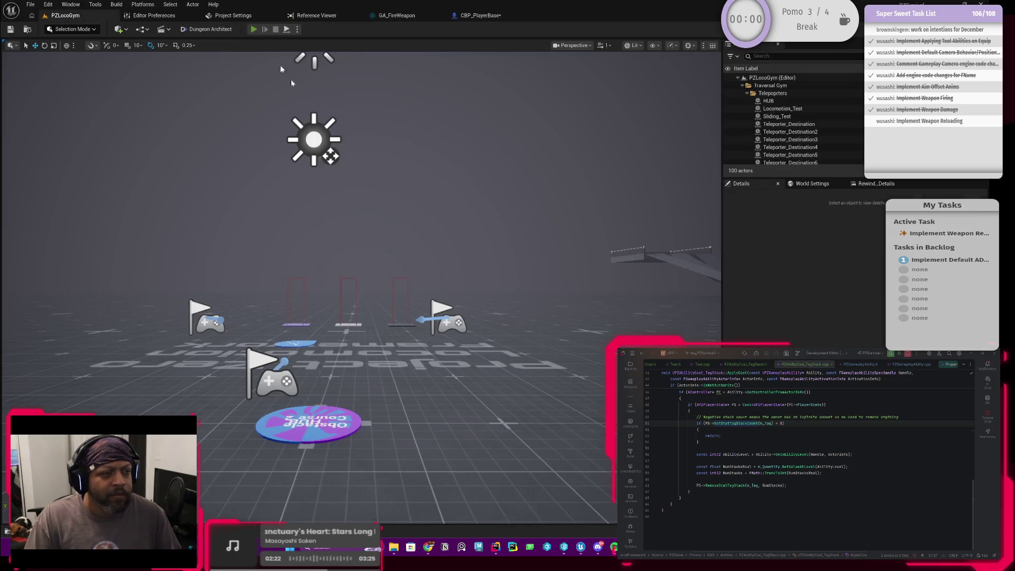
pyautogui.press('i')
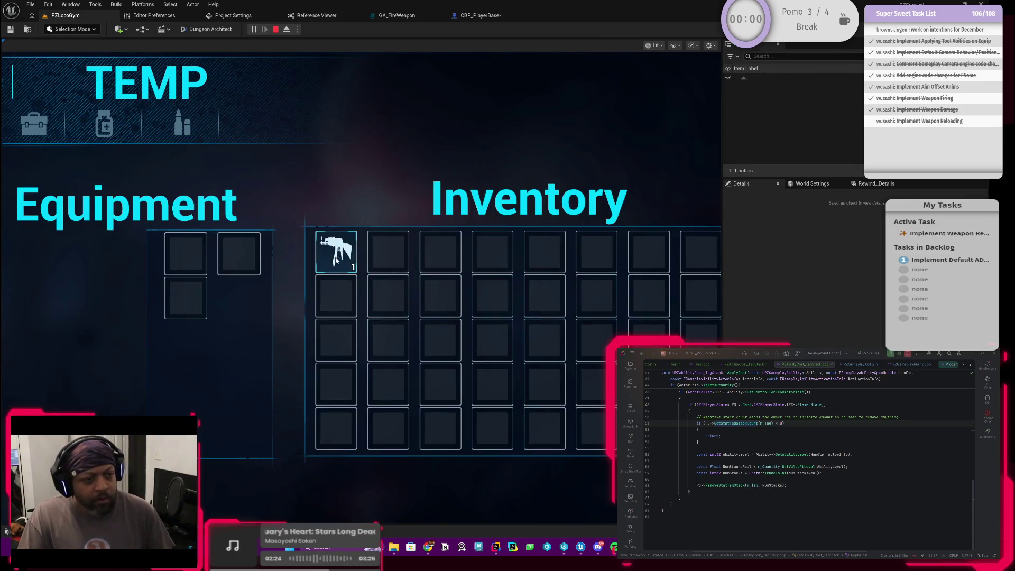
pyautogui.click(336, 255)
pyautogui.press('i')
pyautogui.press('w')
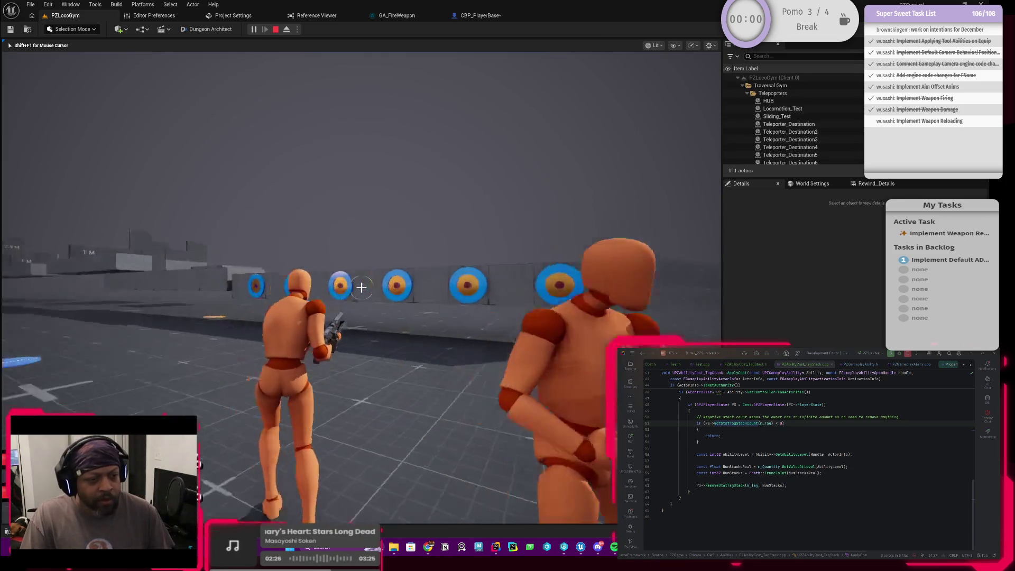
pyautogui.click(361, 287)
pyautogui.click(361, 287)
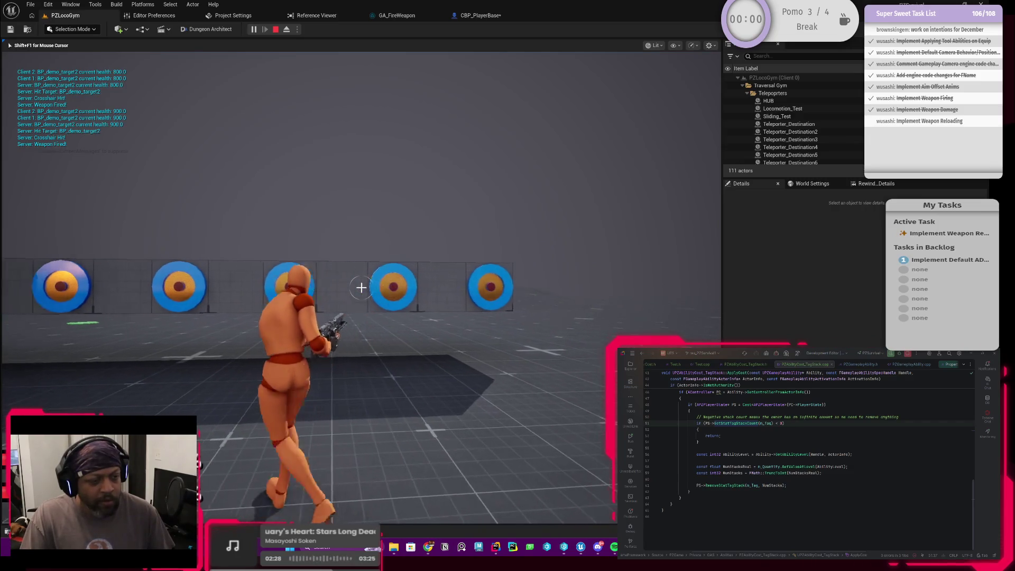
pyautogui.click(361, 288)
pyautogui.click(361, 288)
pyautogui.click(361, 287)
pyautogui.click(361, 288)
pyautogui.click(361, 288)
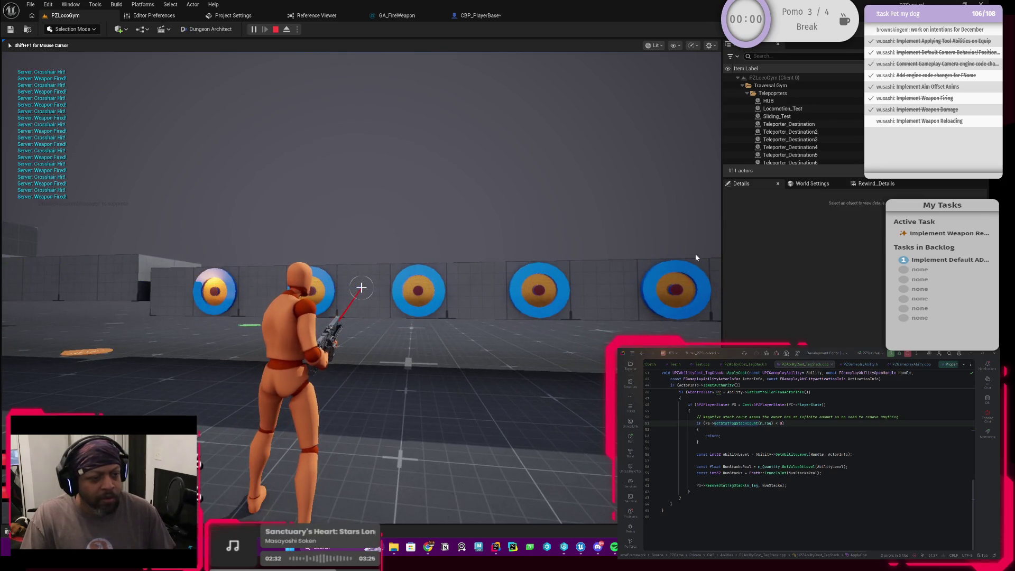
# Step: End the play session and return to the CBP_PlayerBase event graph
pyautogui.press('Escape')
pyautogui.click(491, 15)
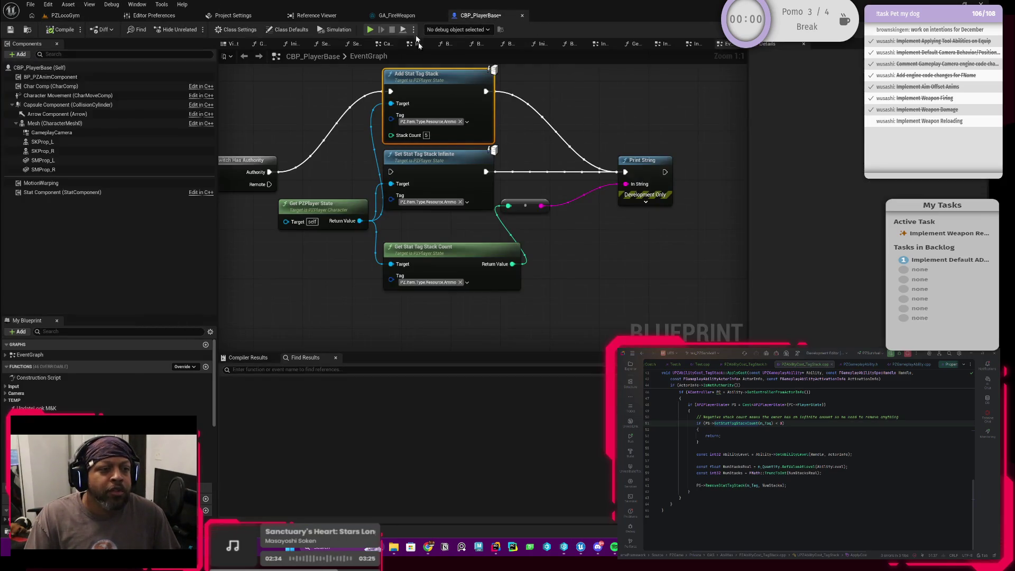
pyautogui.moveTo(322, 98); pyautogui.dragTo(326, 136)
pyautogui.scroll(-4, 358, 116)
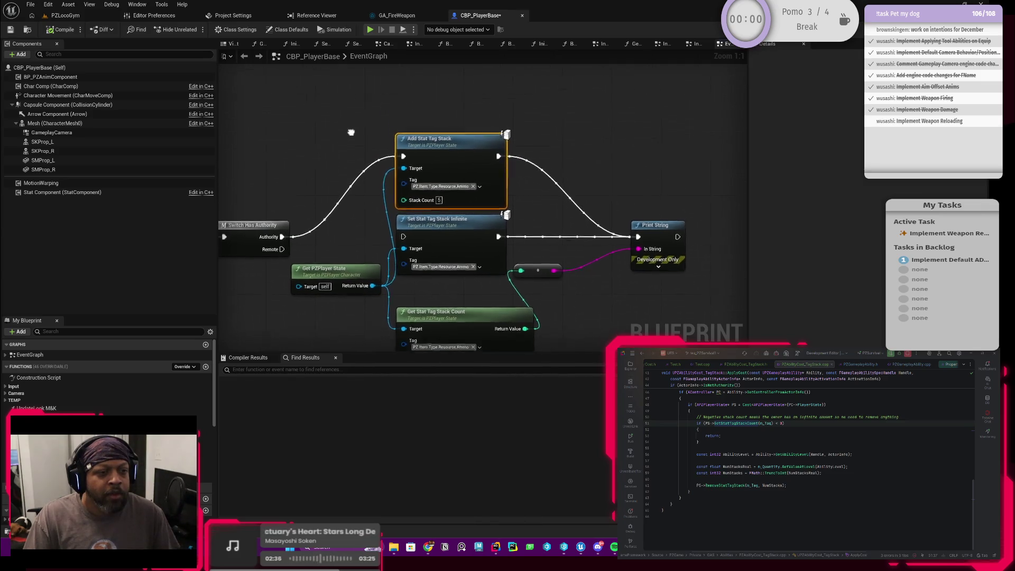
# Step: Select the player-state, stack-count and Print String nodes, then jump to the EventGraph's Inputs section
pyautogui.scroll(2, 369, 138)
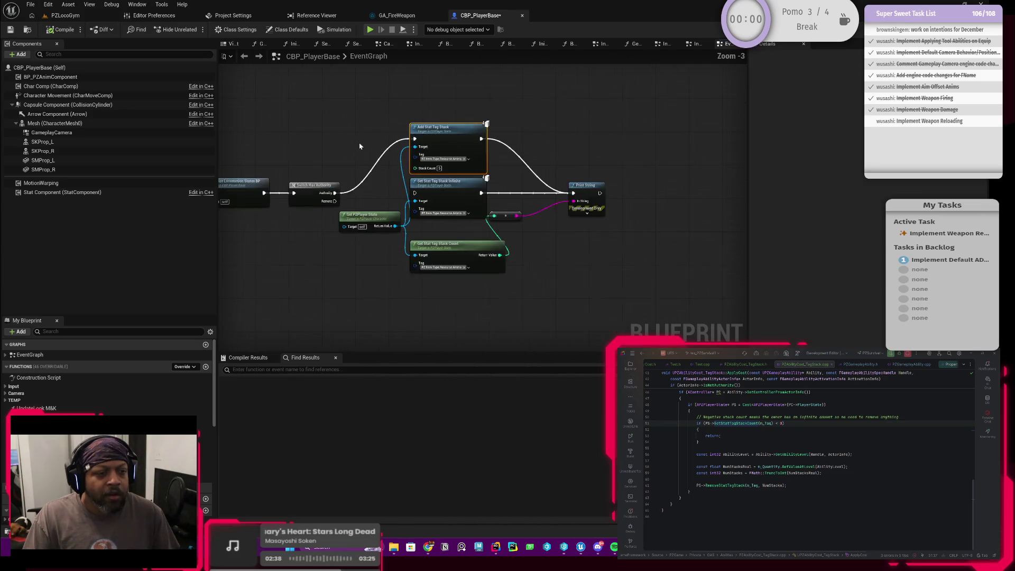
pyautogui.click(368, 218)
pyautogui.keyDown('ctrl'); pyautogui.click(460, 131); pyautogui.keyUp('ctrl')
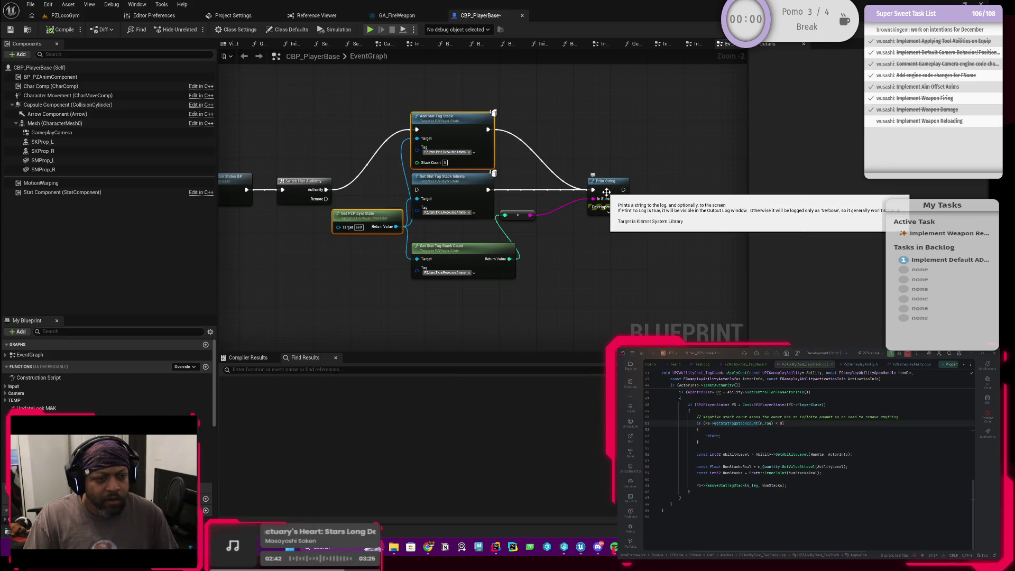
pyautogui.keyDown('ctrl'); pyautogui.click(476, 249); pyautogui.keyUp('ctrl')
pyautogui.keyDown('ctrl'); pyautogui.click(515, 215); pyautogui.keyUp('ctrl')
pyautogui.keyDown('ctrl'); pyautogui.click(602, 196); pyautogui.keyUp('ctrl')
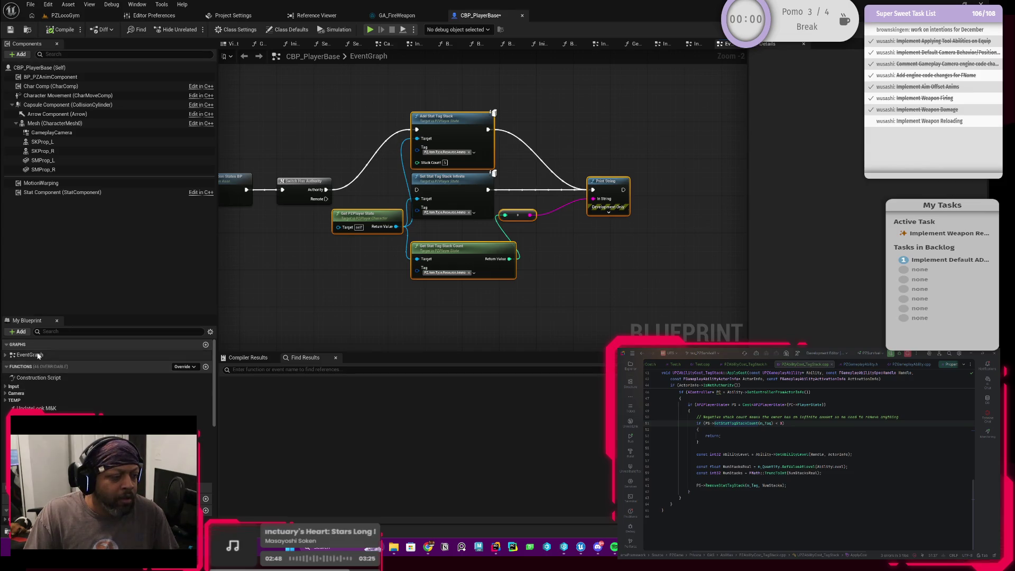
pyautogui.click(11, 356)
pyautogui.click(11, 356)
pyautogui.click(34, 395)
pyautogui.doubleClick(29, 394)
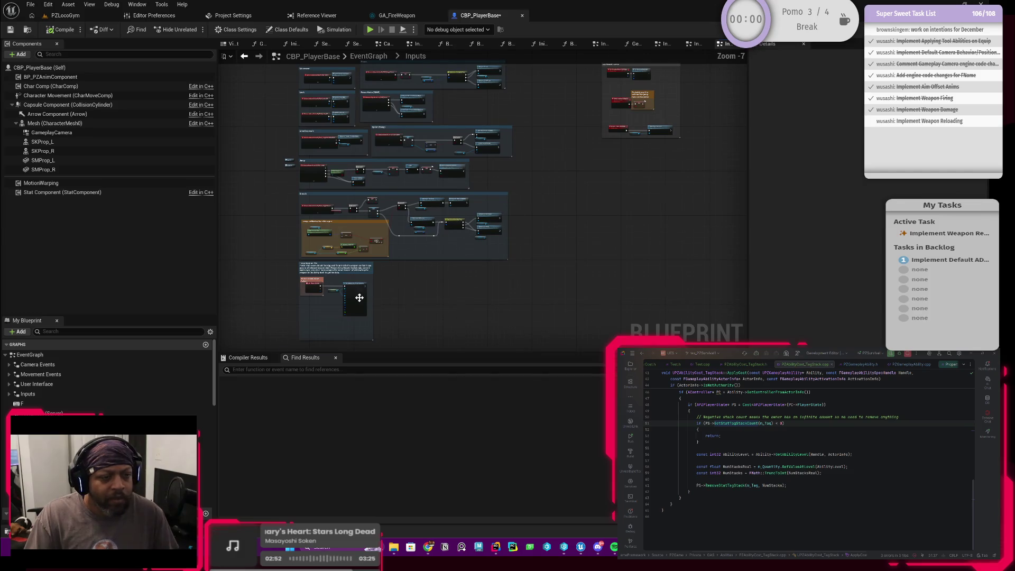
pyautogui.scroll(6, 392, 213)
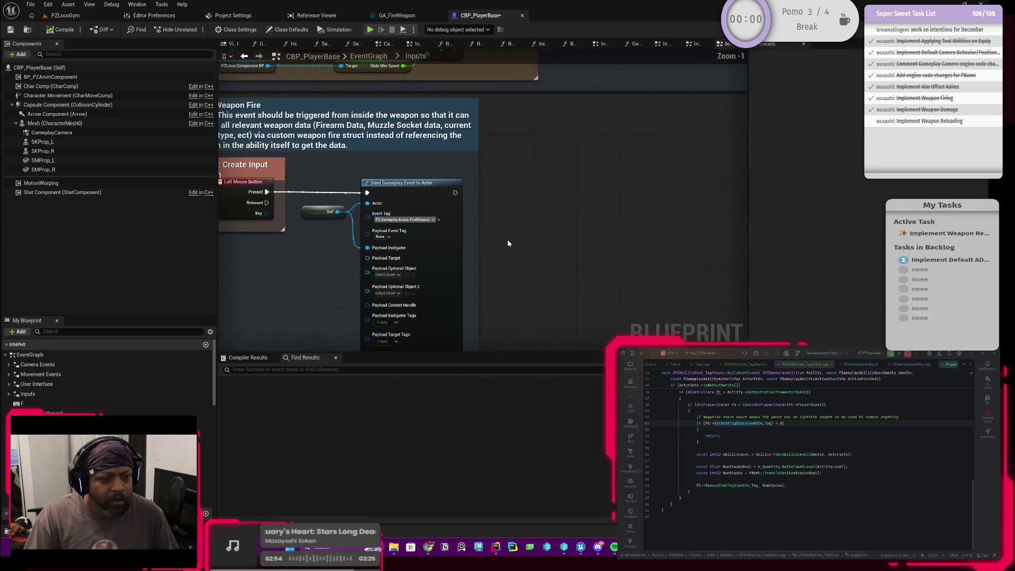
pyautogui.scroll(-2, 534, 225)
pyautogui.scroll(1, 476, 200)
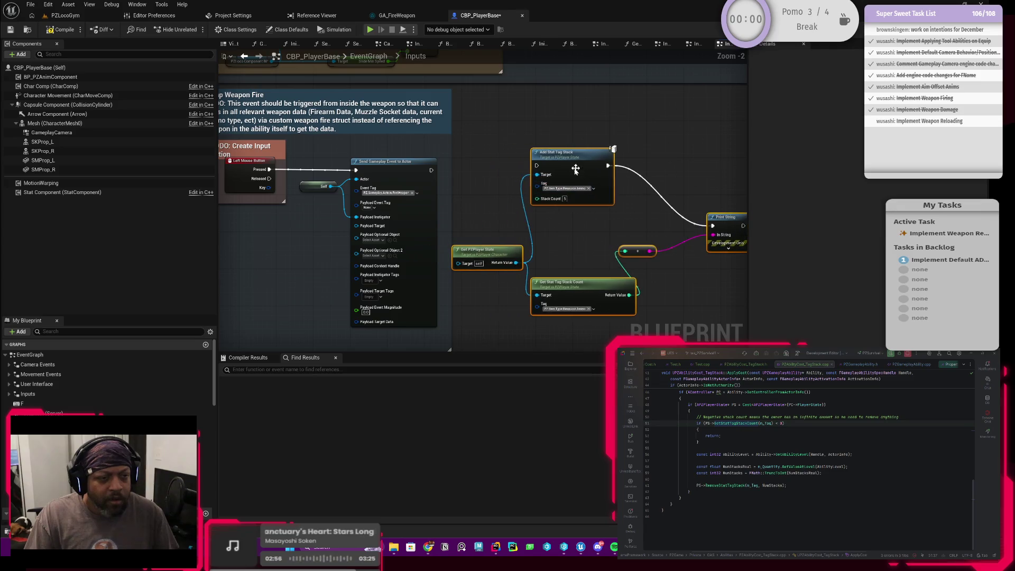
# Step: Delete Add Stat Tag Stack, wire Send Gameplay Event to Actor straight into Print String, and return to PZLocoGym
pyautogui.moveTo(435, 170)
pyautogui.mouseDown()
pyautogui.moveTo(497, 177)
pyautogui.moveTo(544, 168)
pyautogui.moveTo(536, 166)
pyautogui.mouseUp()
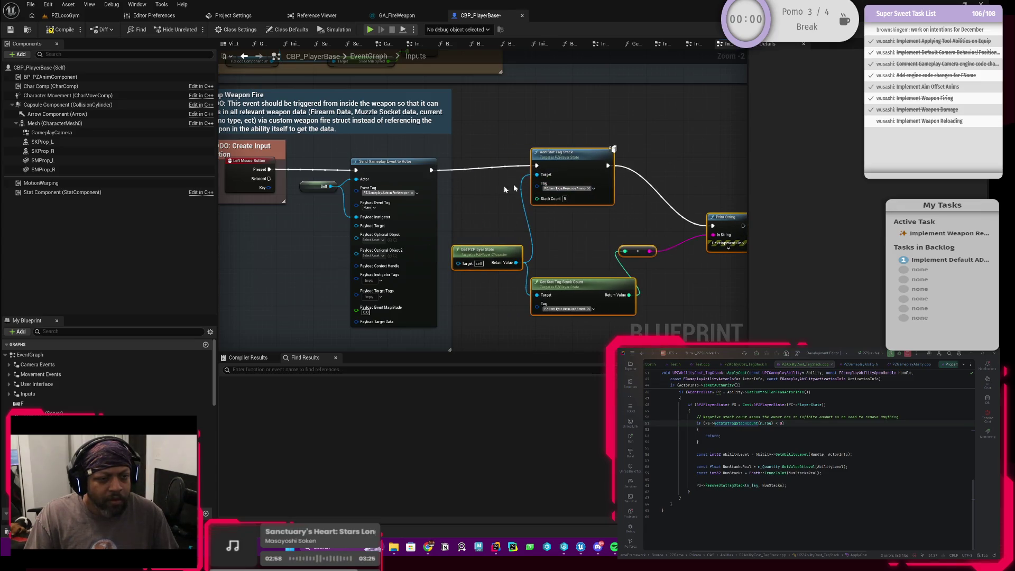
pyautogui.click(480, 161)
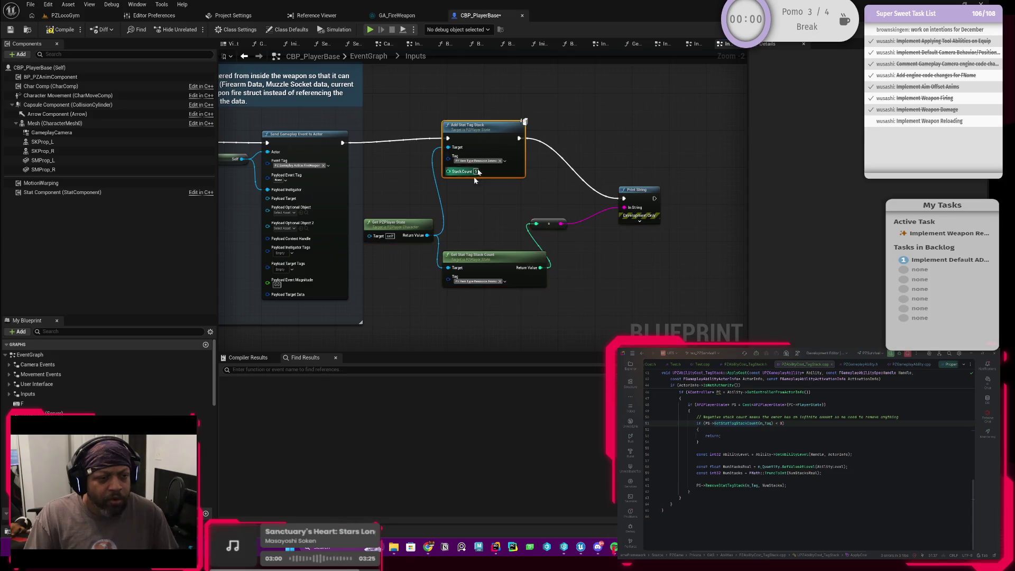
pyautogui.press('Delete')
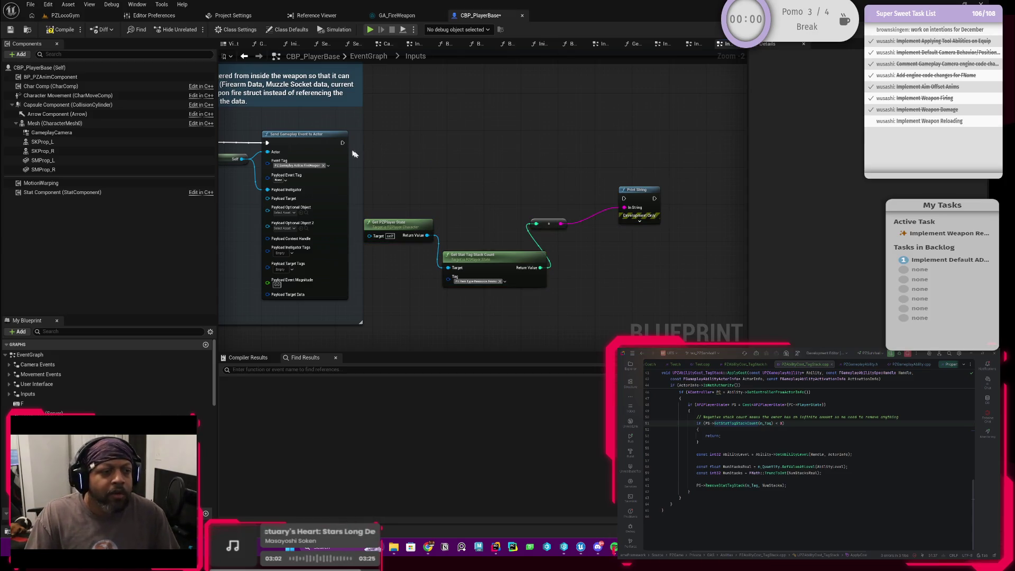
pyautogui.moveTo(343, 143); pyautogui.dragTo(625, 199)
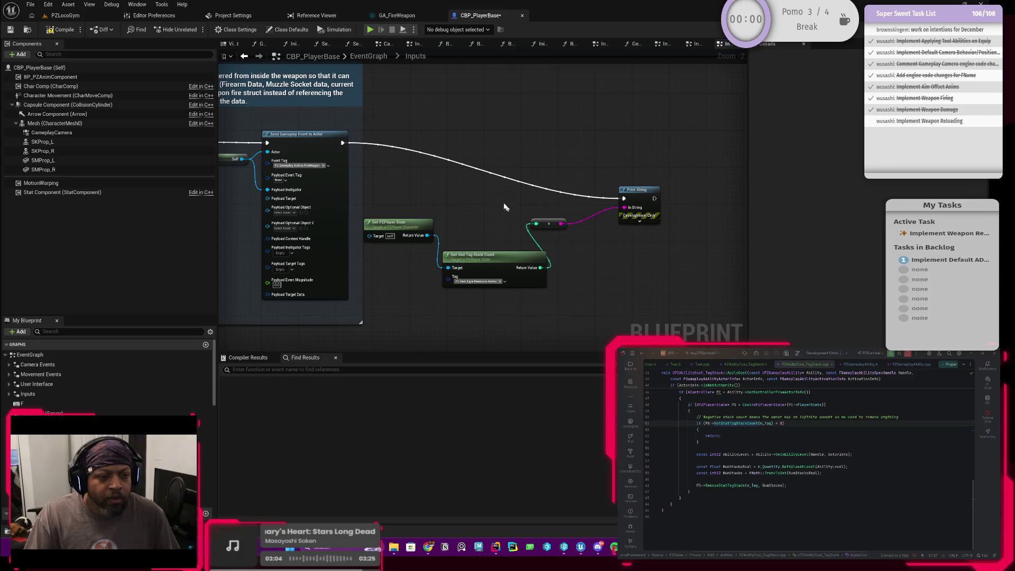
pyautogui.click(66, 16)
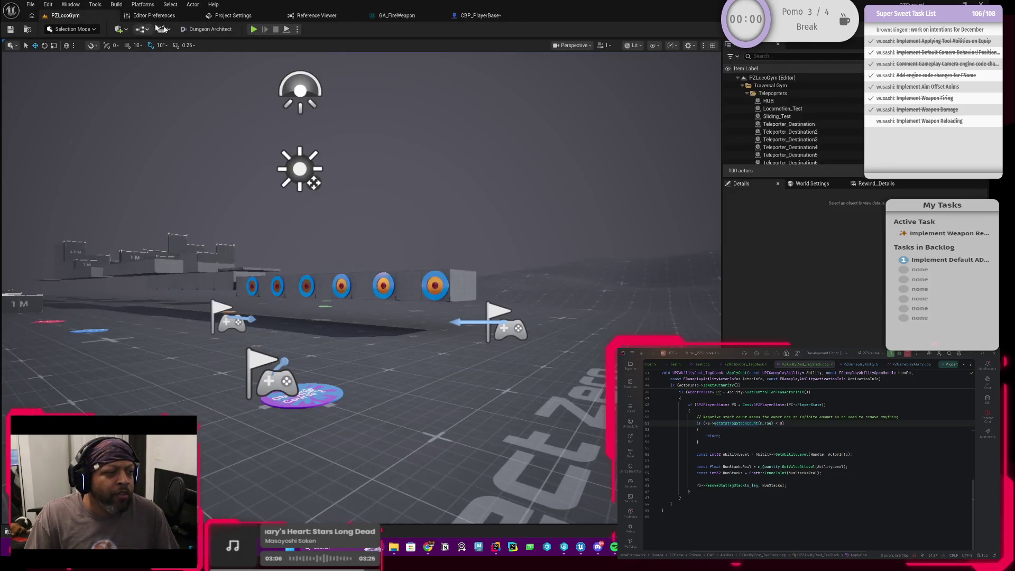
pyautogui.click(254, 30)
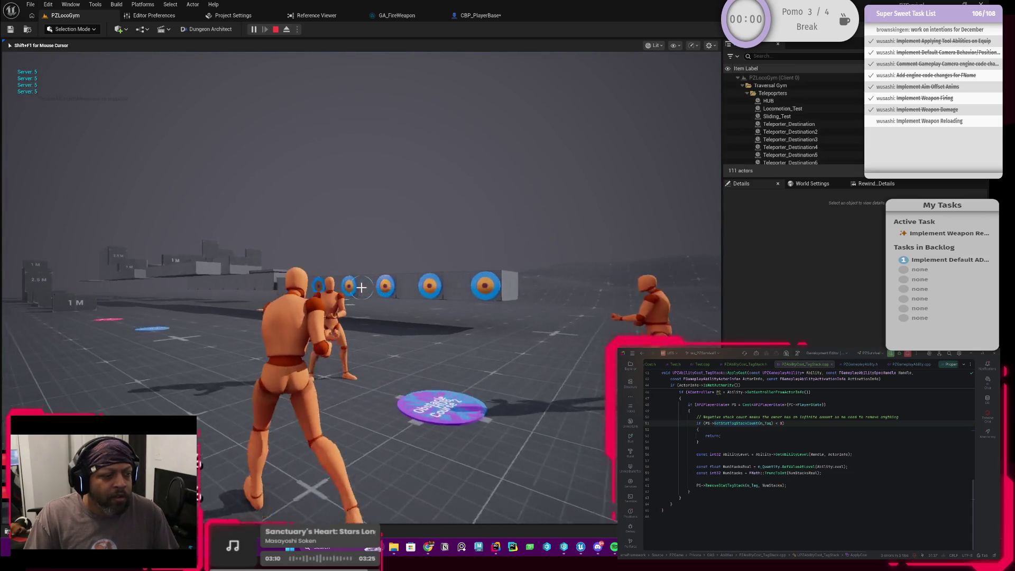
pyautogui.press('i')
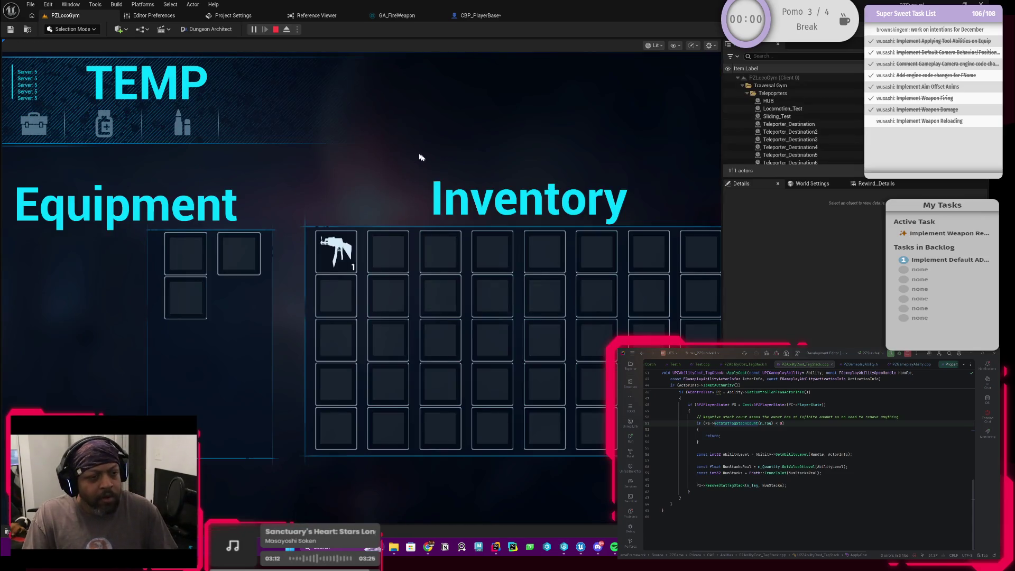
pyautogui.click(328, 252)
pyautogui.press('i')
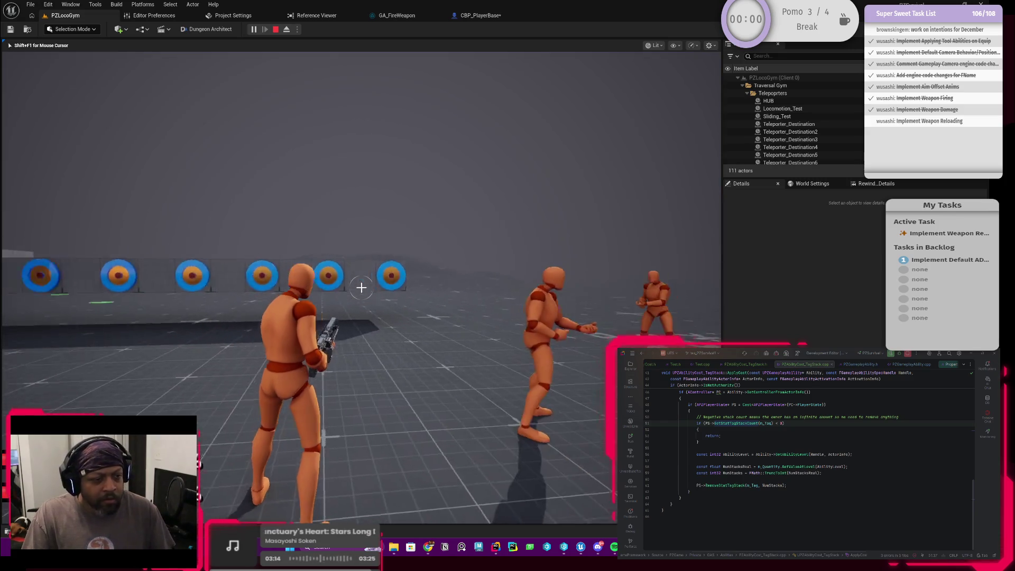
pyautogui.click(361, 287)
pyautogui.click(361, 287)
pyautogui.click(361, 287)
pyautogui.press('a')
pyautogui.click(361, 287)
pyautogui.press('d')
pyautogui.click(361, 286)
pyautogui.click(361, 287)
pyautogui.press('a')
pyautogui.click(361, 287)
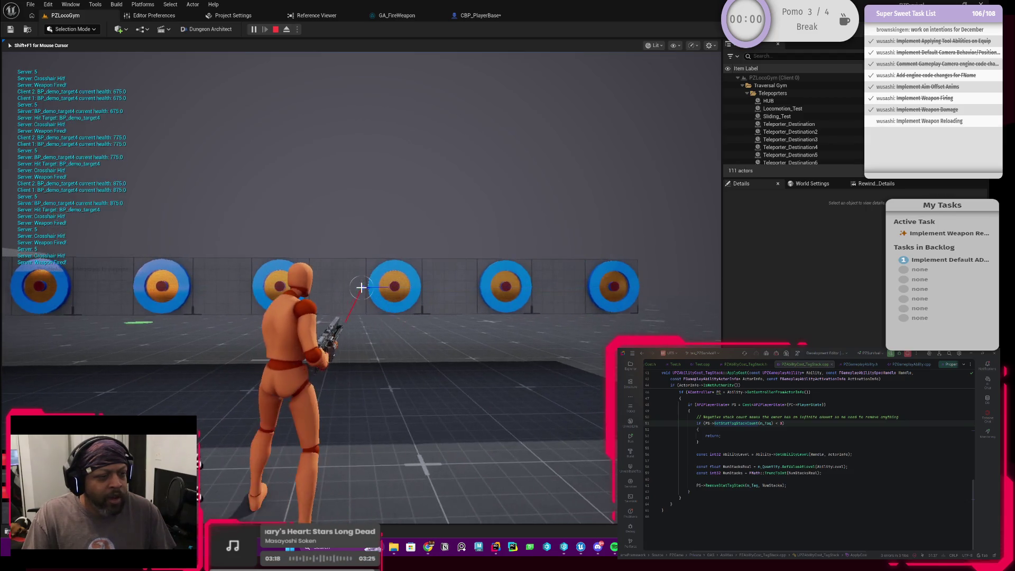
pyautogui.click(361, 287)
pyautogui.press('d')
pyautogui.click(360, 287)
pyautogui.hotkey('shift', 'F1')
pyautogui.press('Escape')
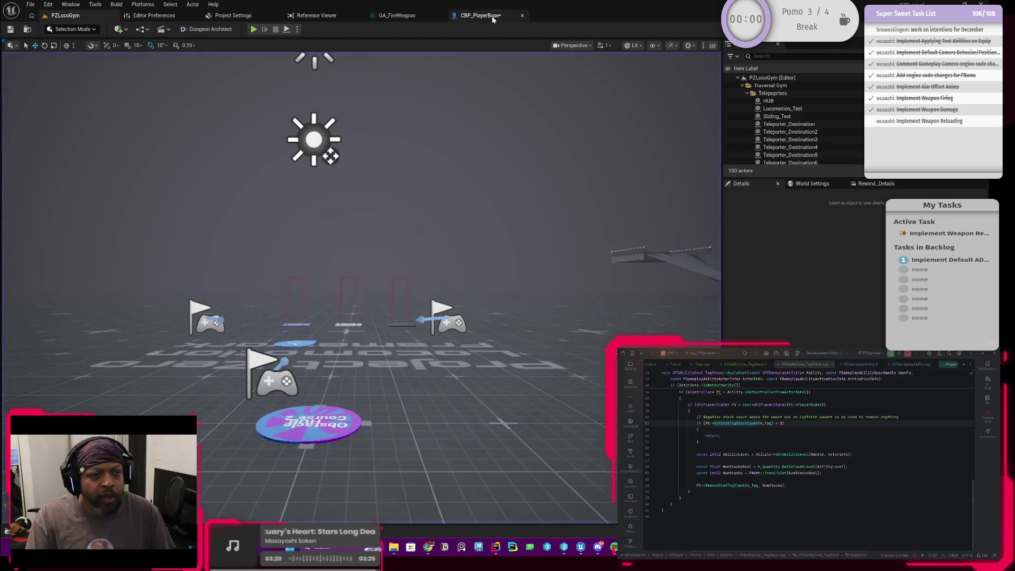
pyautogui.click(479, 15)
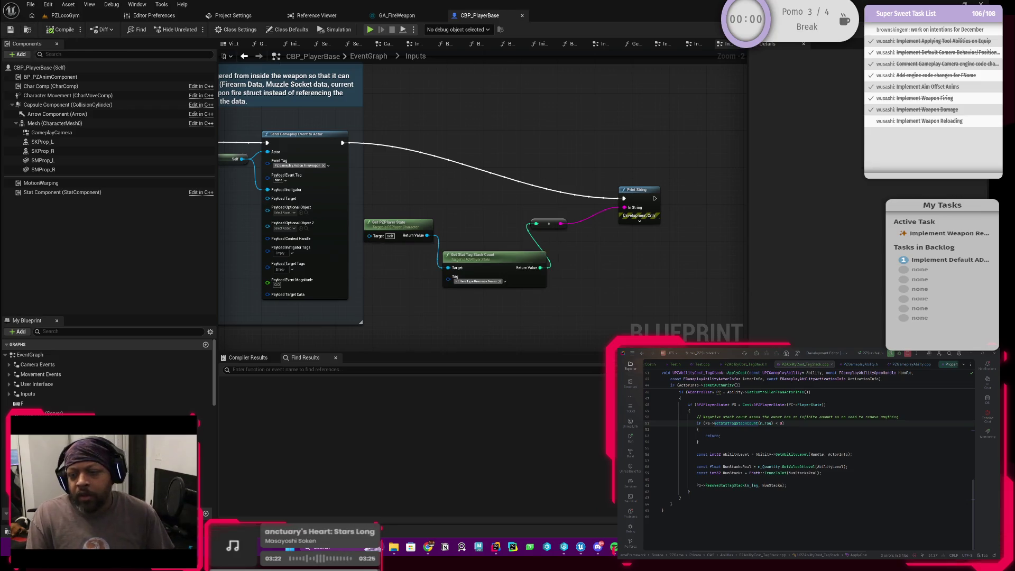
# Step: Inspect GetStatTagStackCount's definition, go back to ApplyCost, and minimize the Unreal editor
pyautogui.scroll(2, 809, 449)
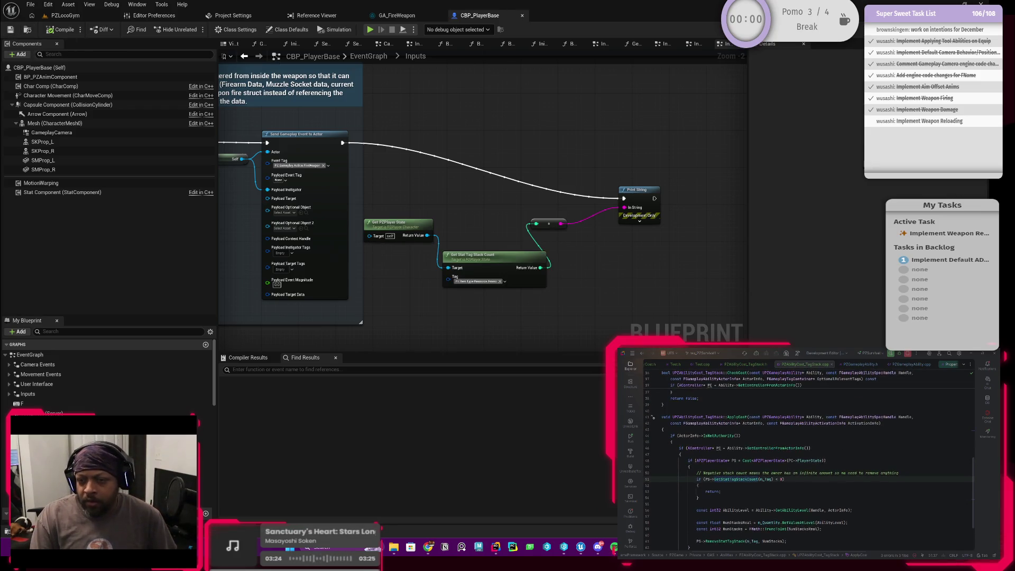
pyautogui.scroll(-2, 809, 454)
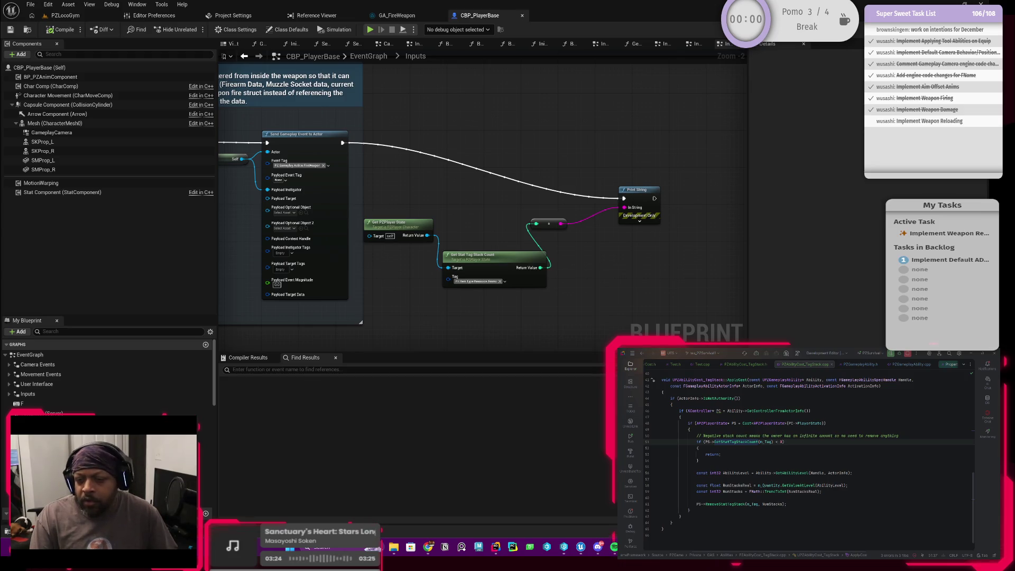
pyautogui.scroll(1, 808, 449)
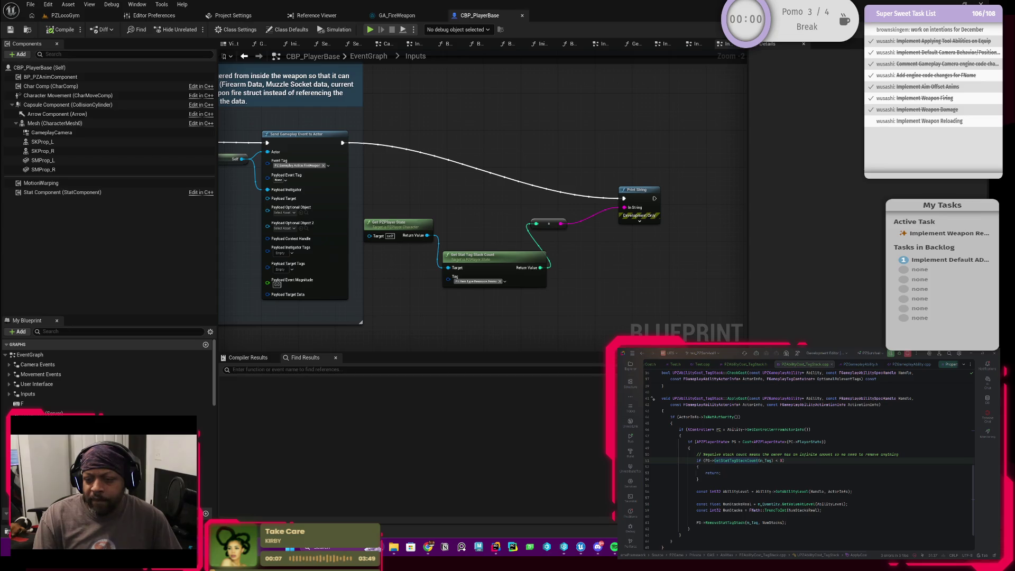
pyautogui.keyDown('ctrl'); pyautogui.click(734, 460); pyautogui.keyUp('ctrl')
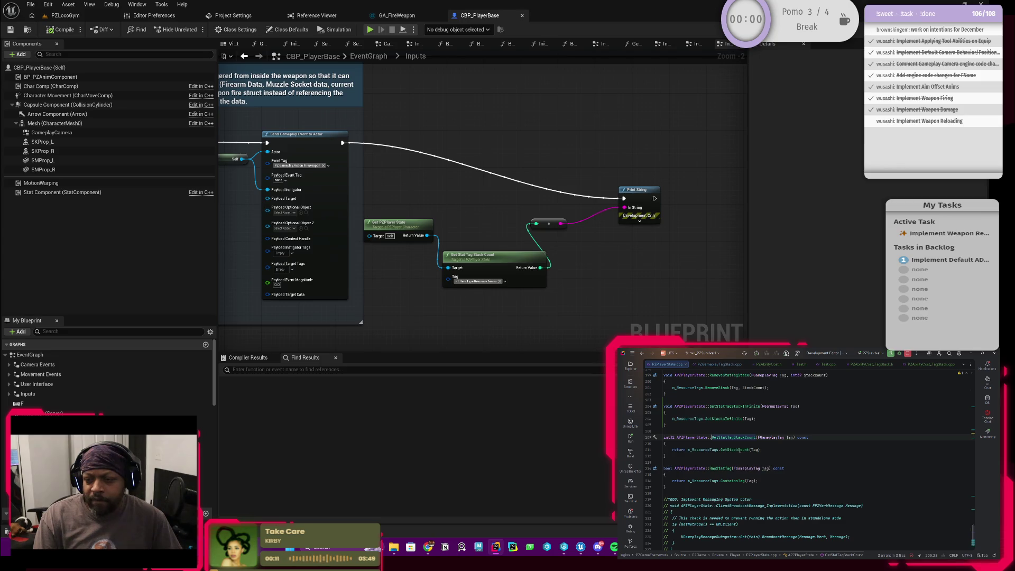
pyautogui.hotkey('ctrl', '-')
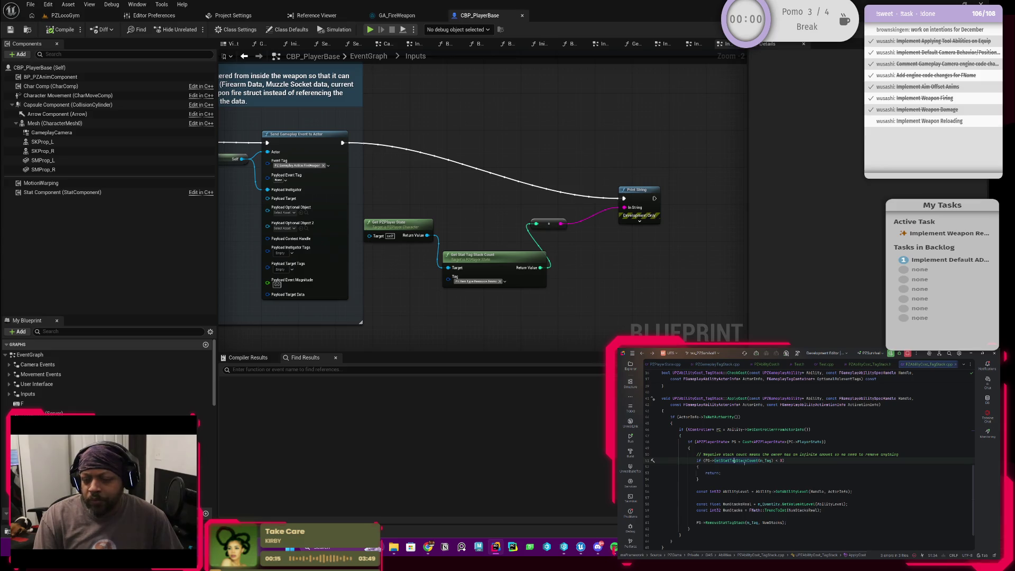
pyautogui.scroll(1, 757, 465)
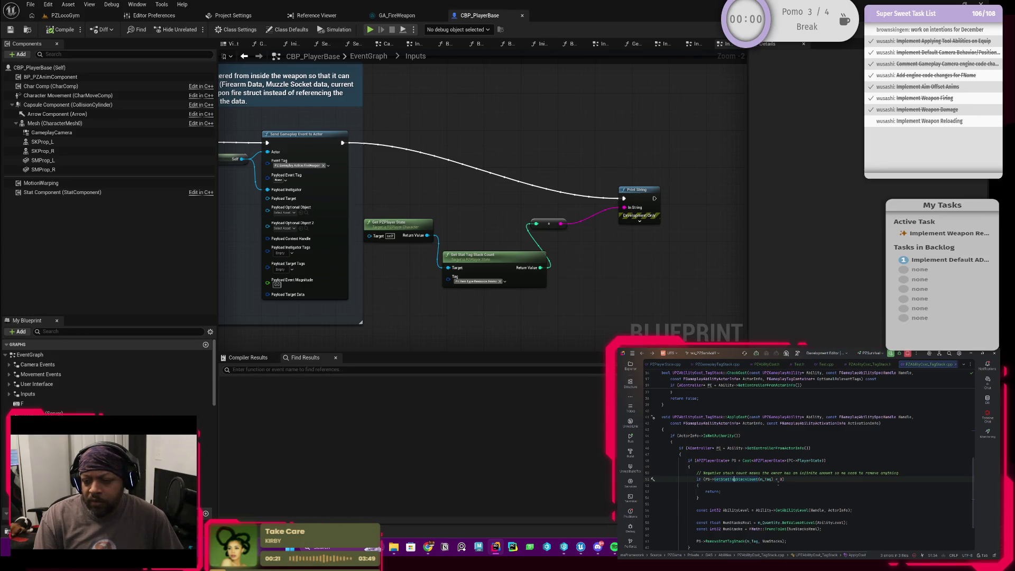
pyautogui.scroll(-1, 706, 495)
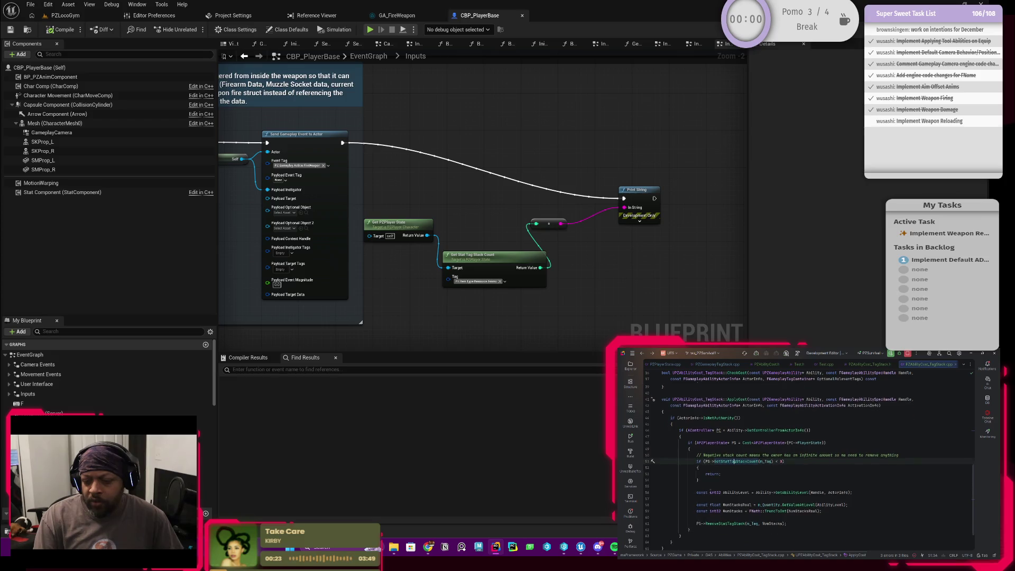
pyautogui.scroll(1, 705, 497)
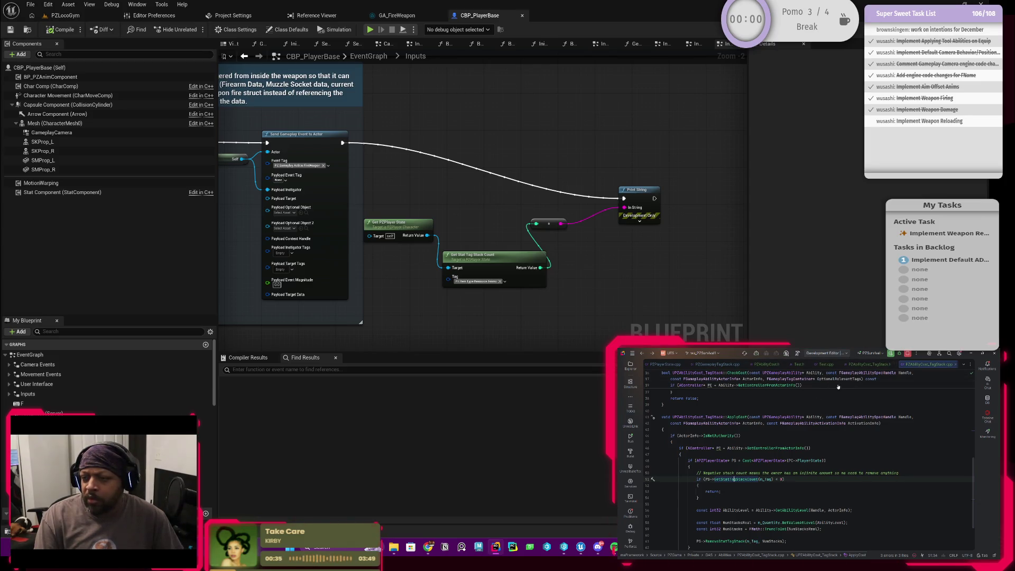
pyautogui.click(902, 356)
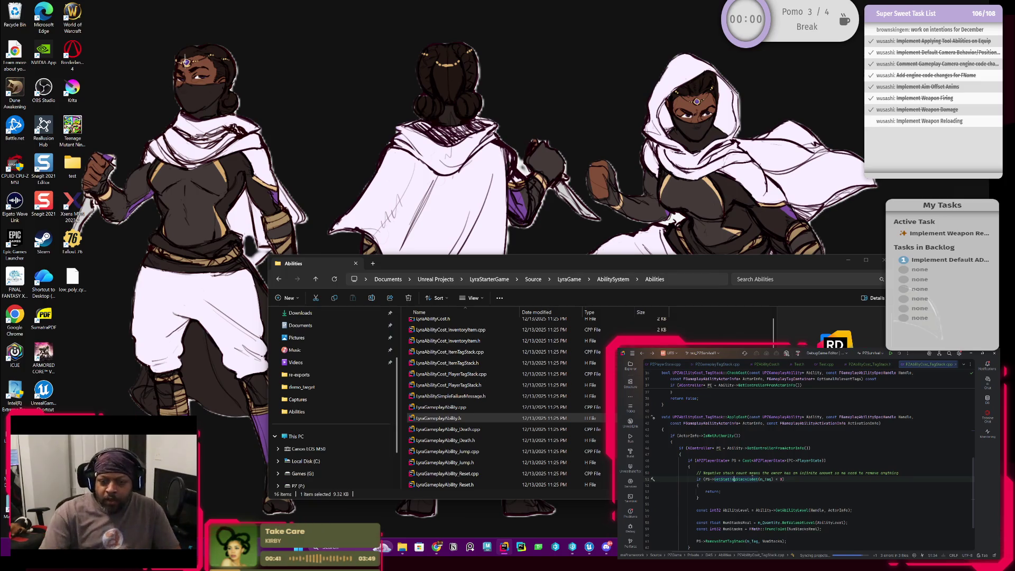
# Step: Toggle a breakpoint on ApplyCost's early 'return;' line in Rider
pyautogui.click(647, 492)
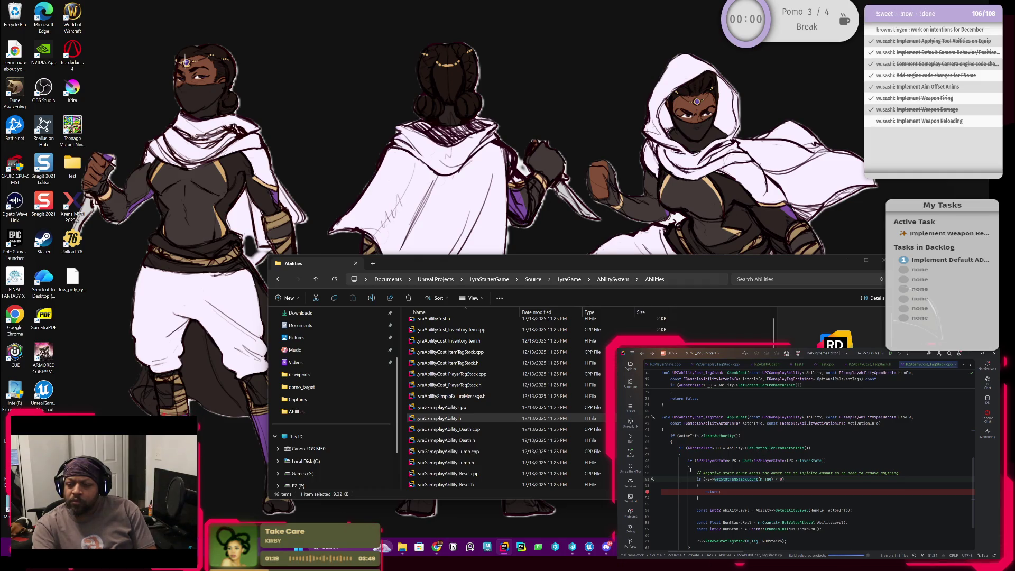
# Step: Scroll through the tag-stack ApplyCost code in Rider around the breakpointed early return
pyautogui.scroll(-1, 685, 470)
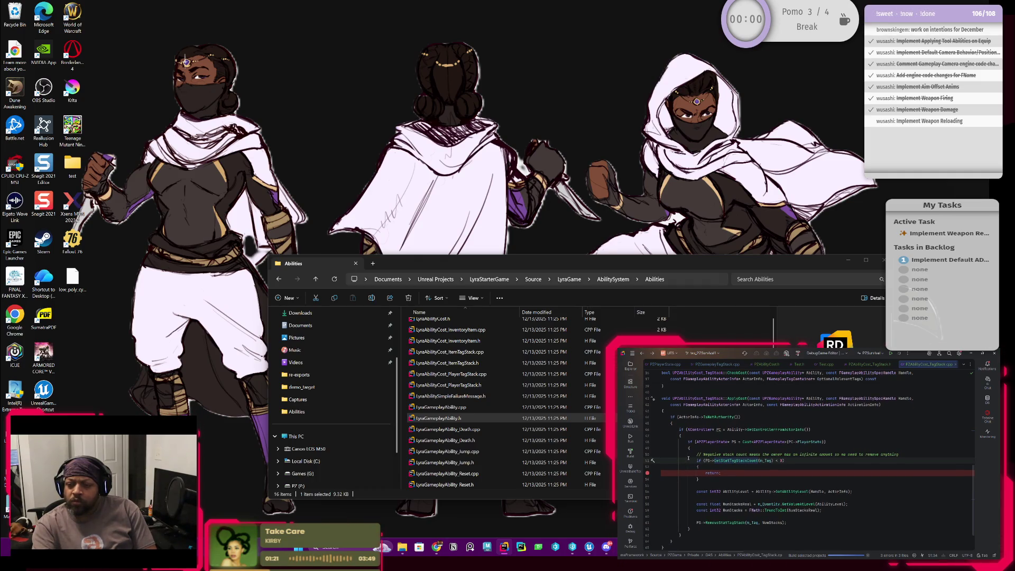
pyautogui.scroll(-1, 809, 458)
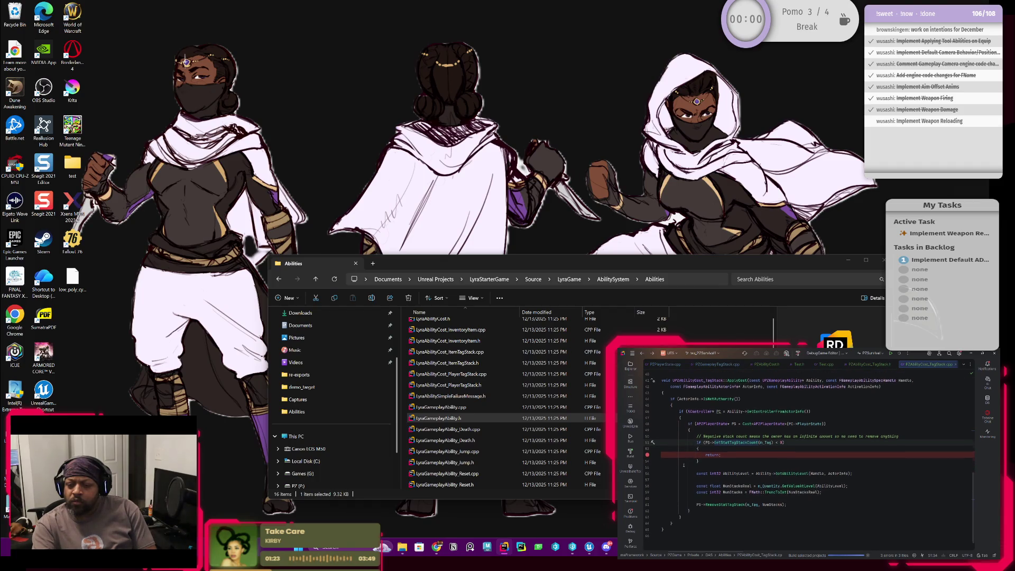
pyautogui.scroll(1, 734, 460)
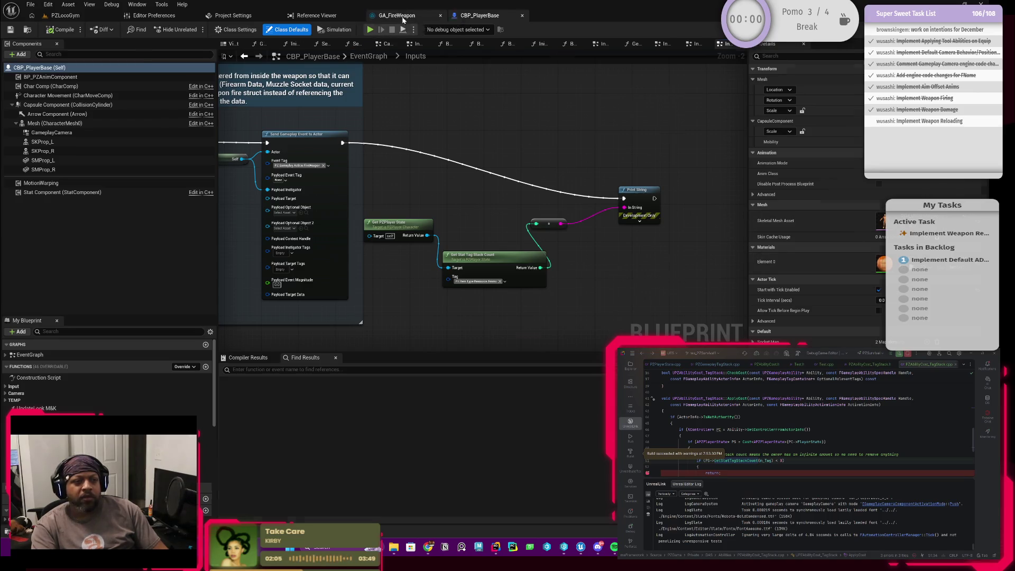
# Step: Start a PZLocoGym play session, equip the rifle into an equipment slot, and fire at the targets
pyautogui.click(403, 19)
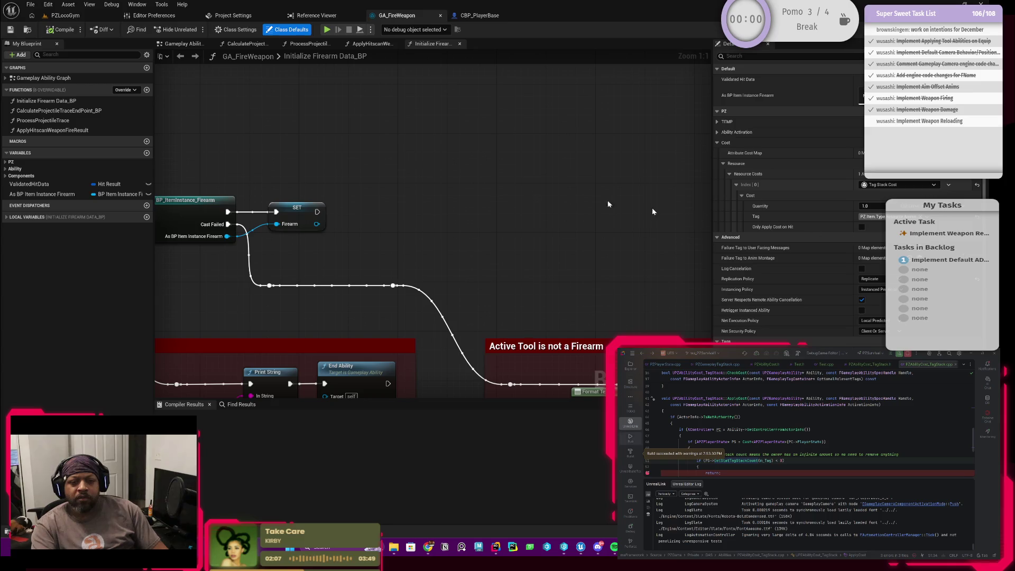
pyautogui.click(62, 16)
pyautogui.click(253, 30)
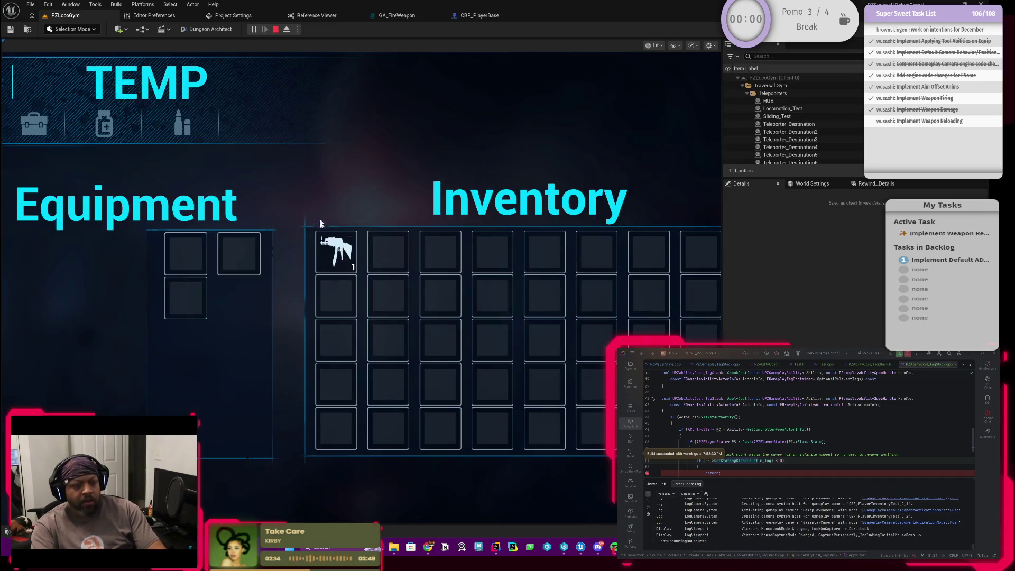
pyautogui.click(331, 252)
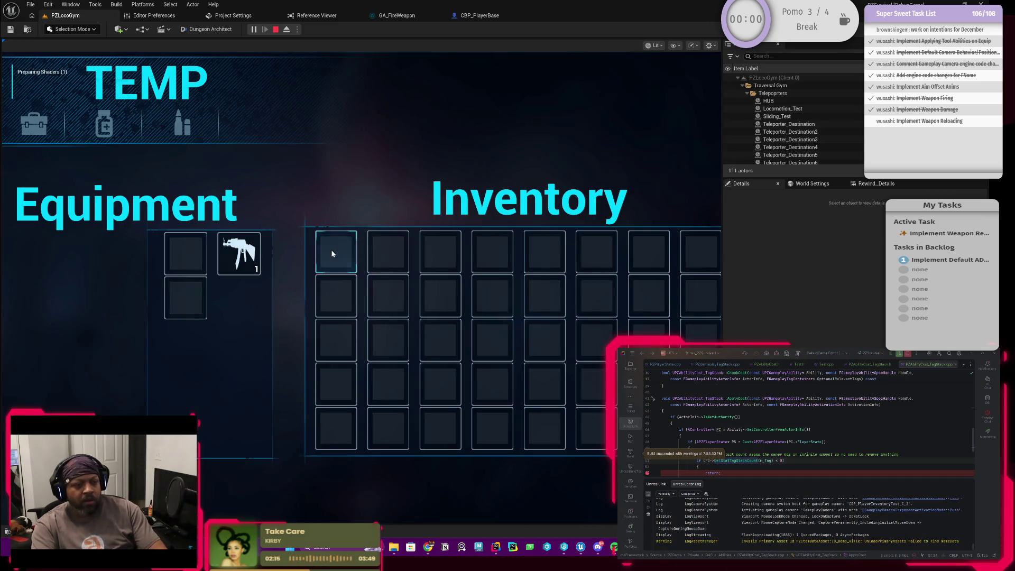
pyautogui.press('Tab')
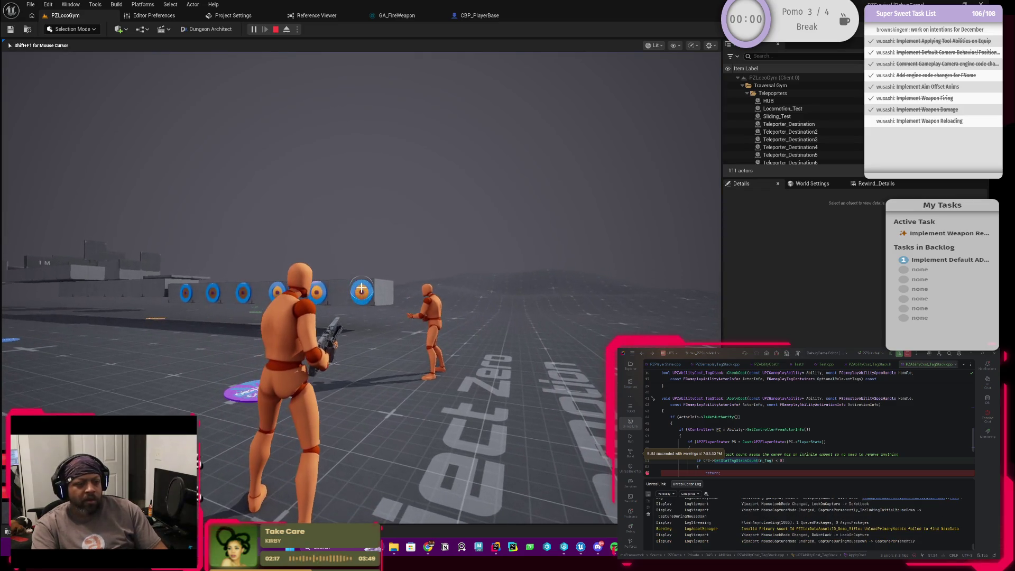
pyautogui.click(362, 286)
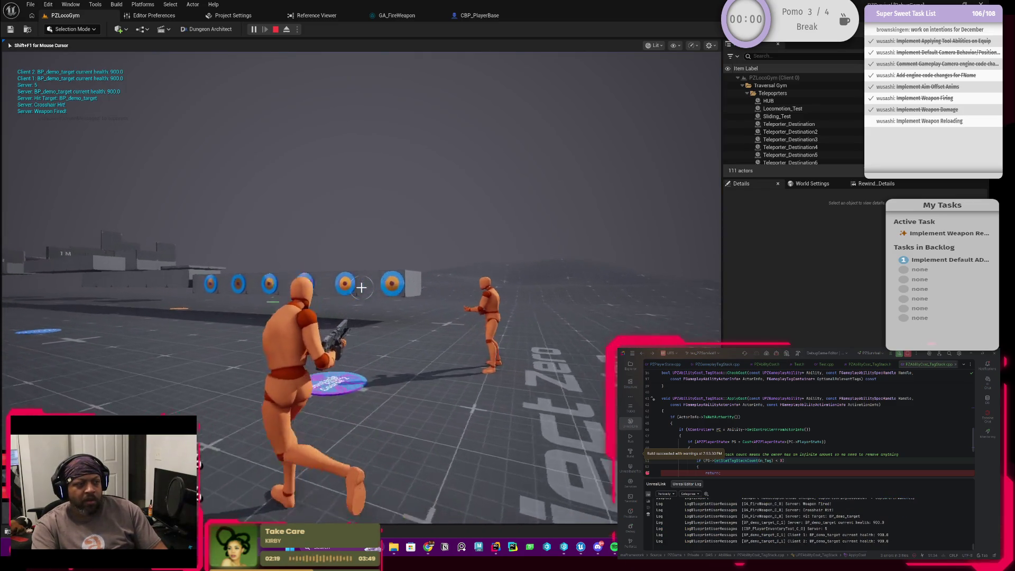
pyautogui.press('w')
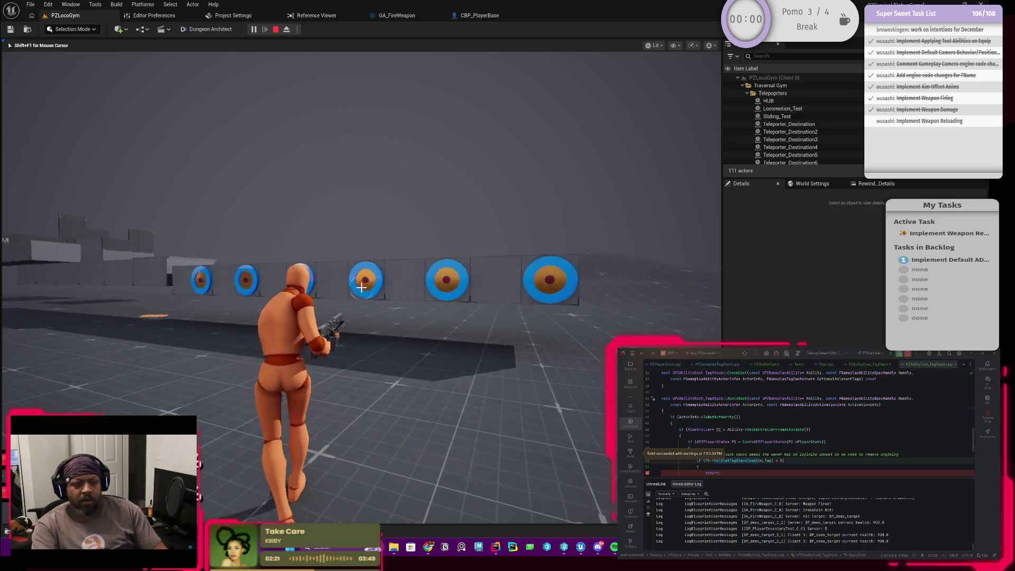
pyautogui.click(362, 287)
# Step: Close the Unreal Editor log in Rider and set a breakpoint on line 56
pyautogui.hotkey('alt', 'Tab')
pyautogui.click(362, 247)
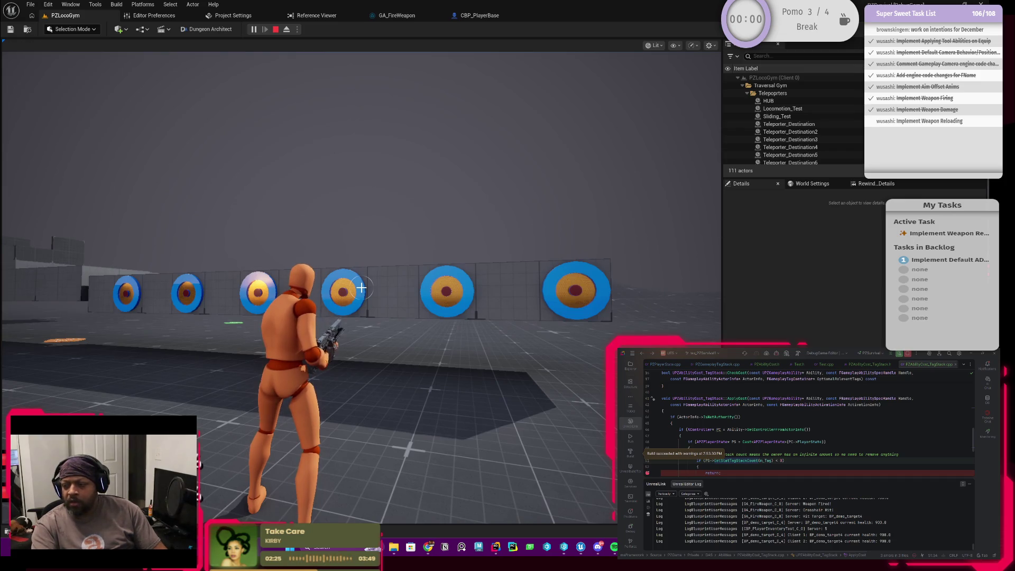
pyautogui.click(968, 484)
pyautogui.scroll(-8, 701, 483)
pyautogui.click(646, 474)
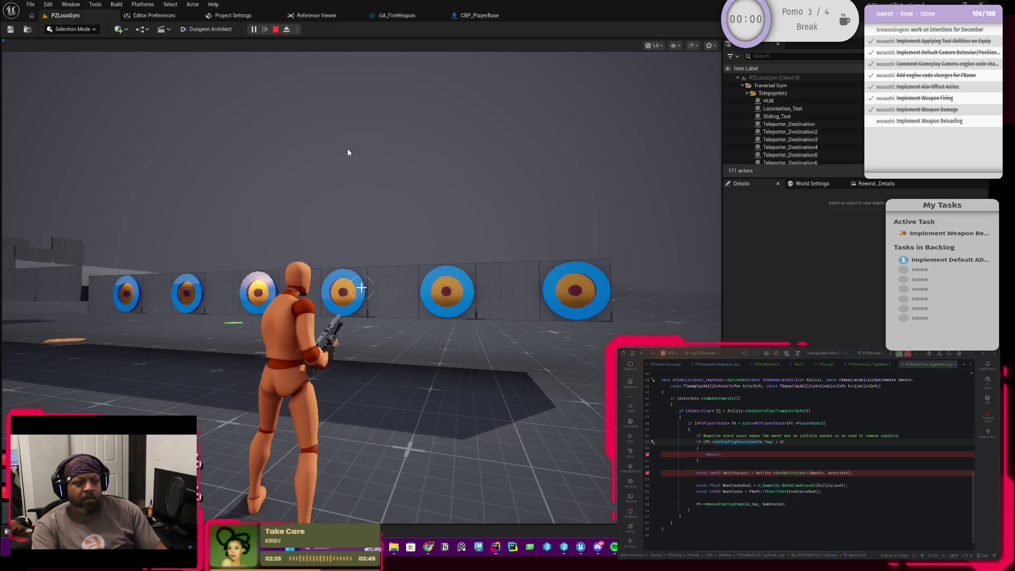
# Step: Fire two more shots, then add a breakpoint on ApplyCost's IsNetAuthority check
pyautogui.click(346, 152)
pyautogui.click(361, 287)
pyautogui.click(361, 287)
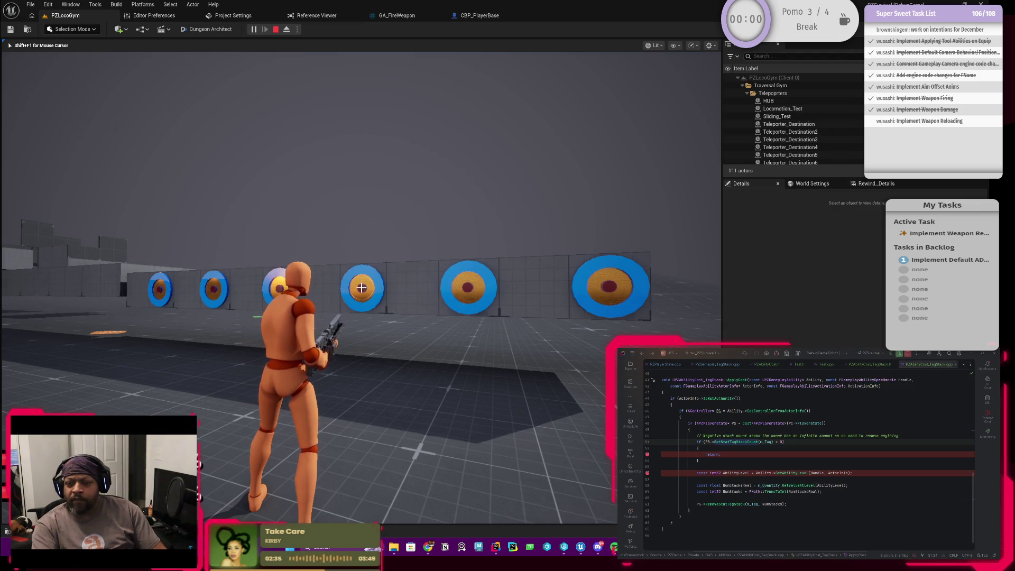
pyautogui.hotkey('alt', 'Tab')
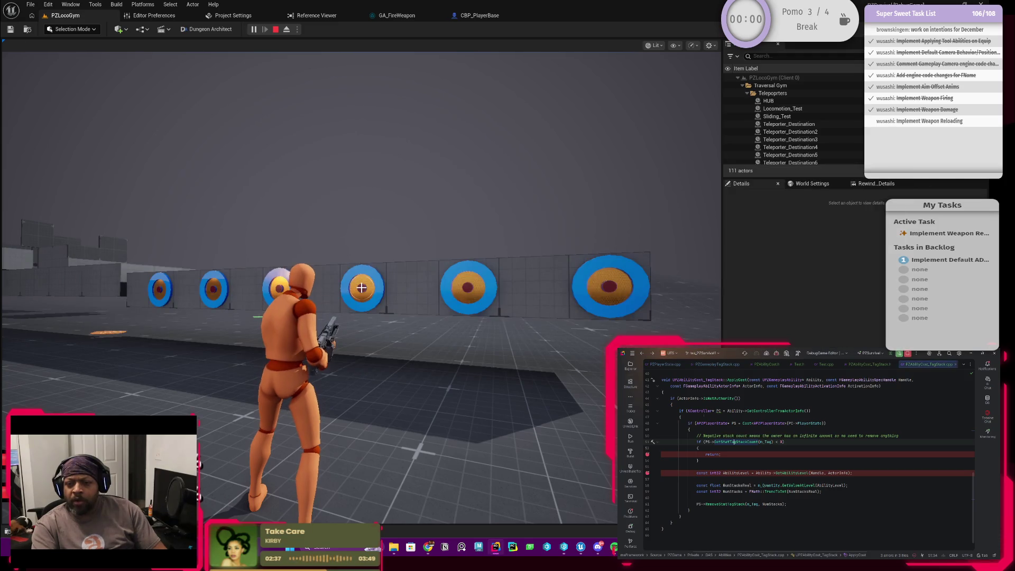
pyautogui.scroll(1, 809, 455)
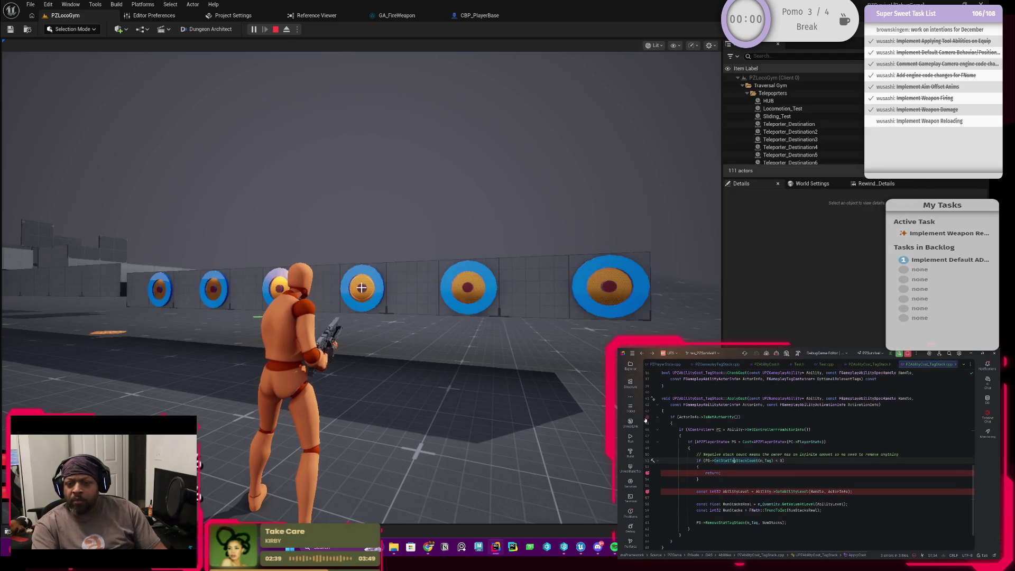
pyautogui.click(646, 417)
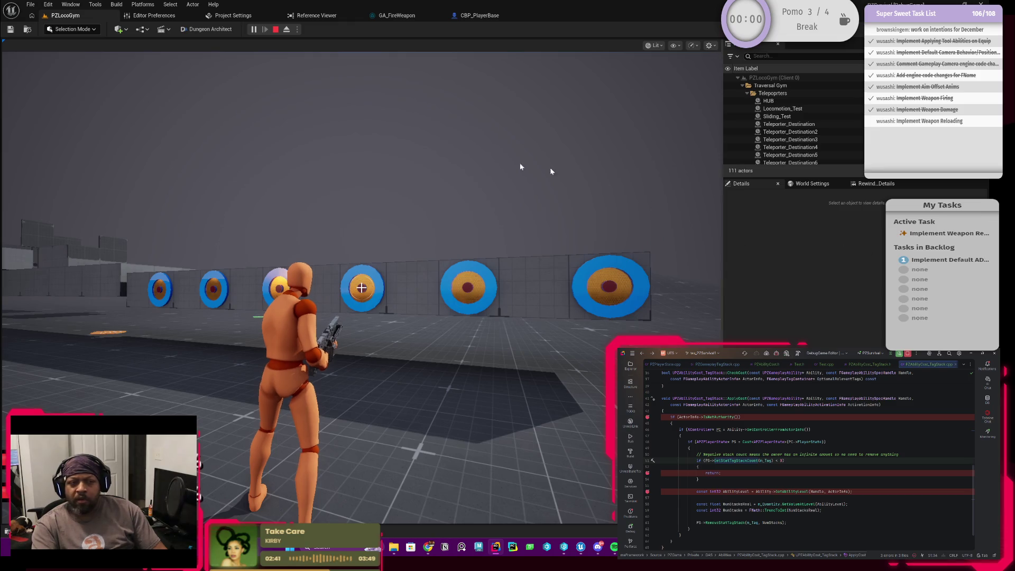
# Step: Shoot target4 and target2 to lower their health, then stop the play session
pyautogui.click(414, 163)
pyautogui.click(414, 163)
pyautogui.click(360, 287)
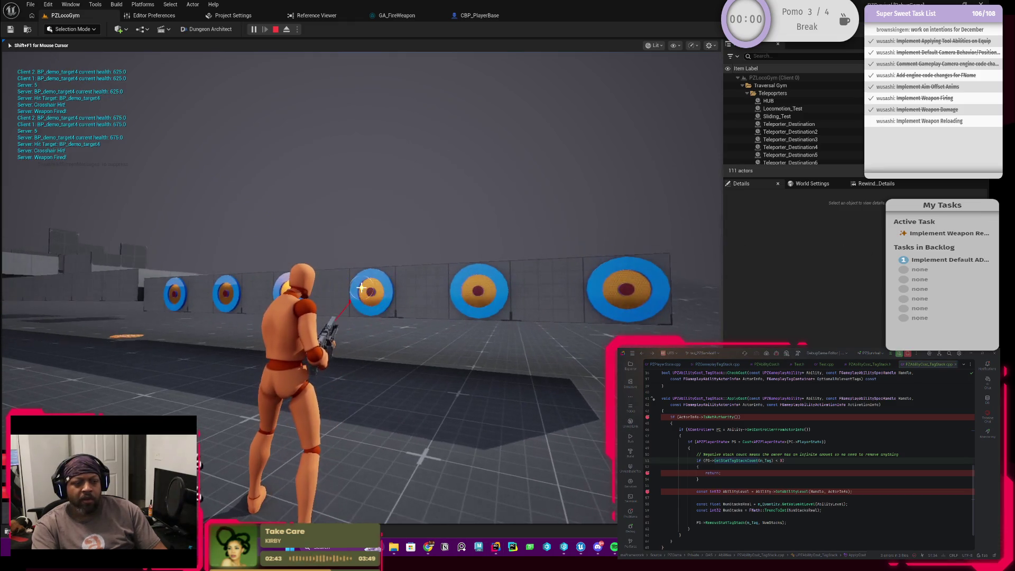
pyautogui.click(361, 287)
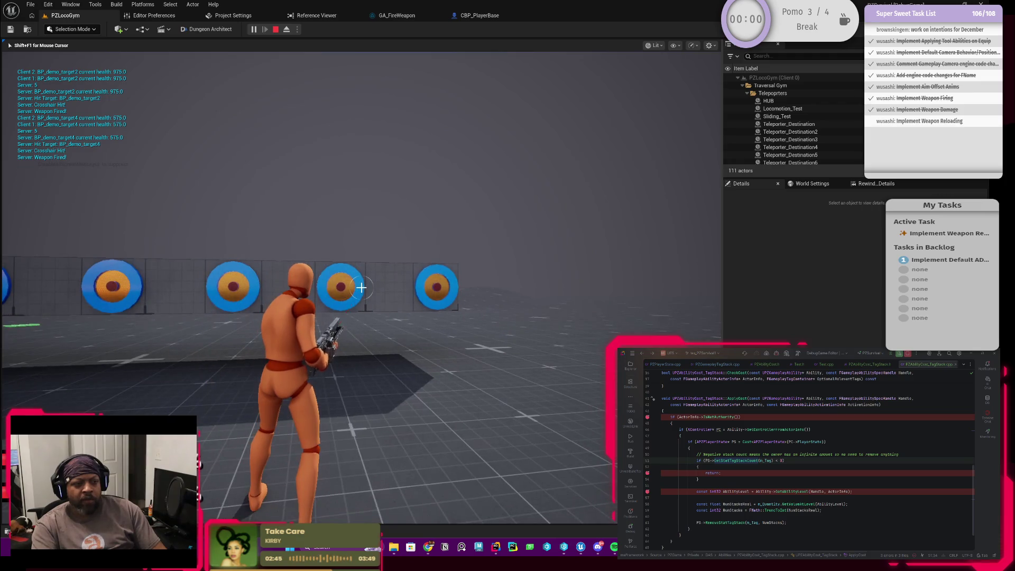
pyautogui.click(361, 287)
pyautogui.click(361, 287)
pyautogui.hotkey('shift', 'F1')
pyautogui.press('Escape')
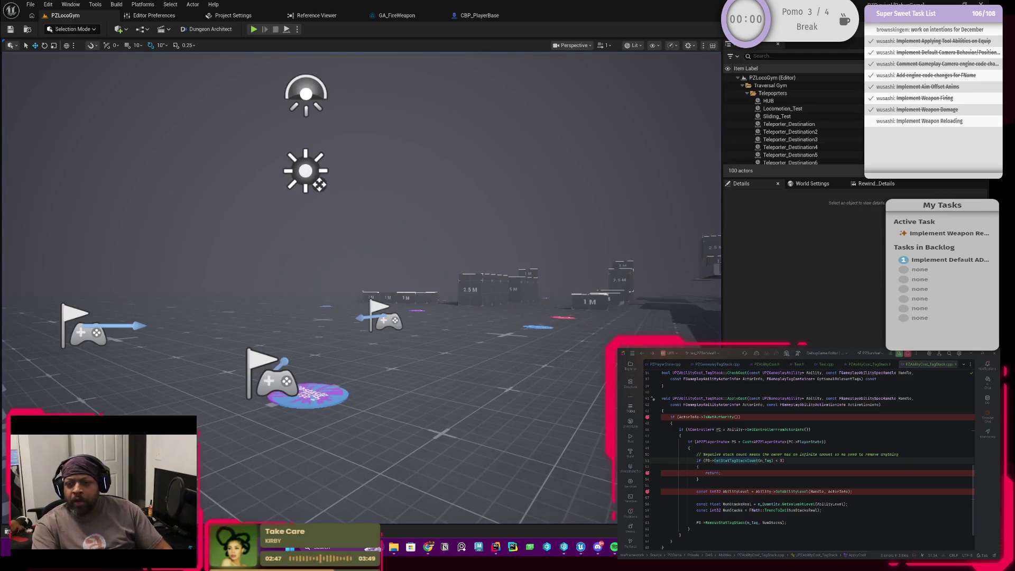
# Step: Scroll ApplyCost in Rider to the line checking bAbilityHitTarget
pyautogui.scroll(3, 808, 460)
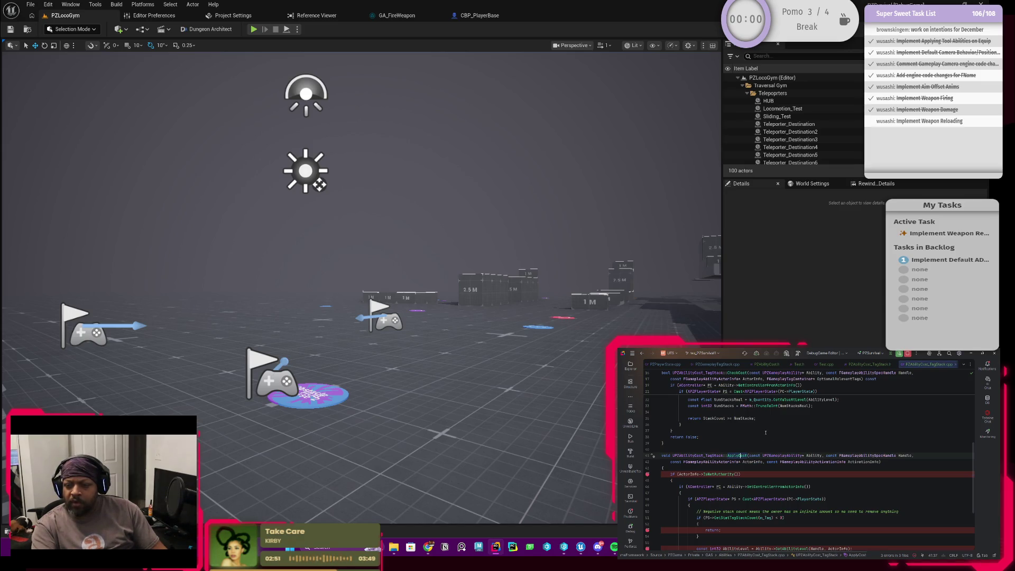
pyautogui.scroll(5, 718, 474)
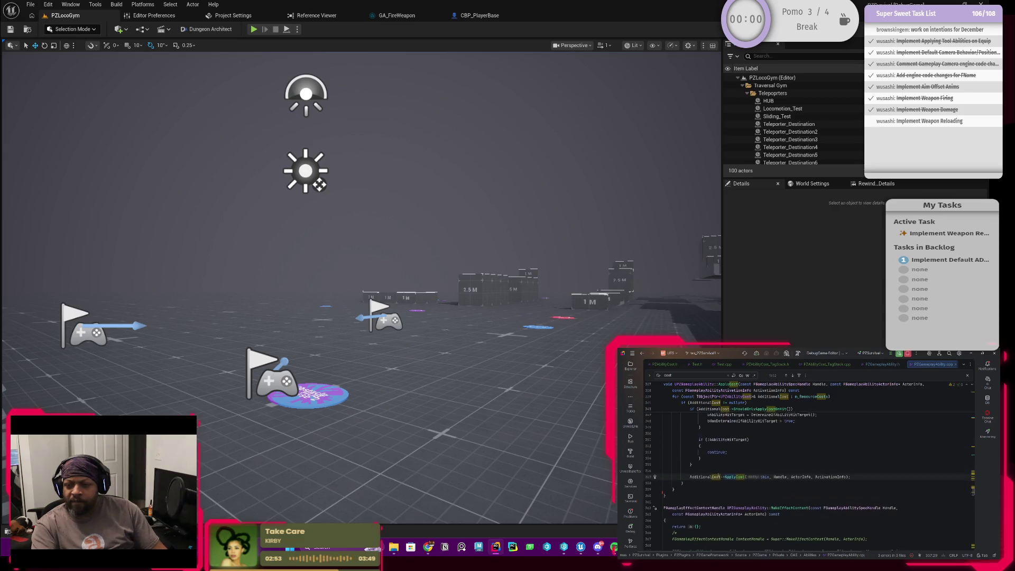
pyautogui.scroll(5, 739, 489)
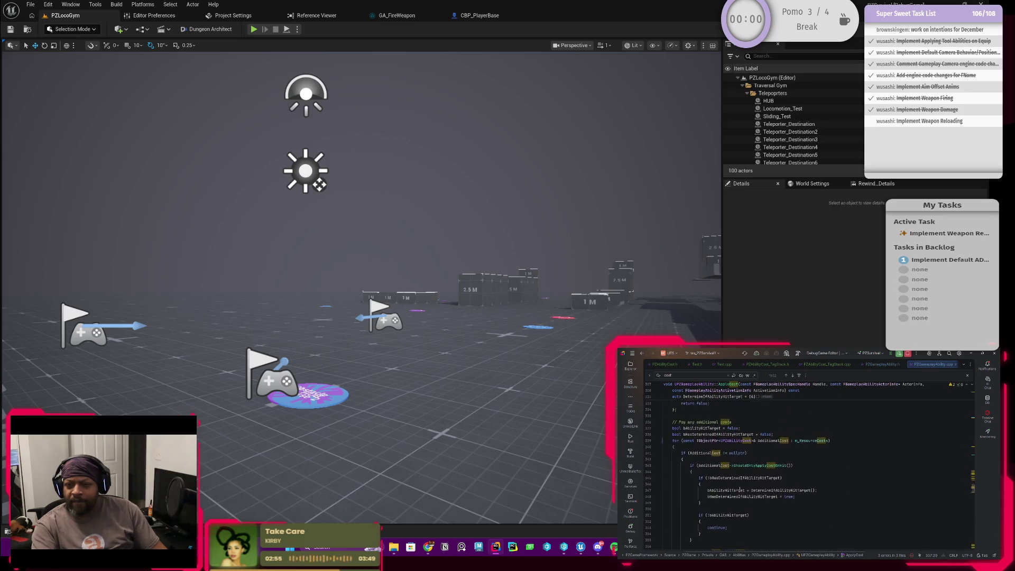
pyautogui.scroll(-6, 721, 492)
pyautogui.scroll(1, 701, 497)
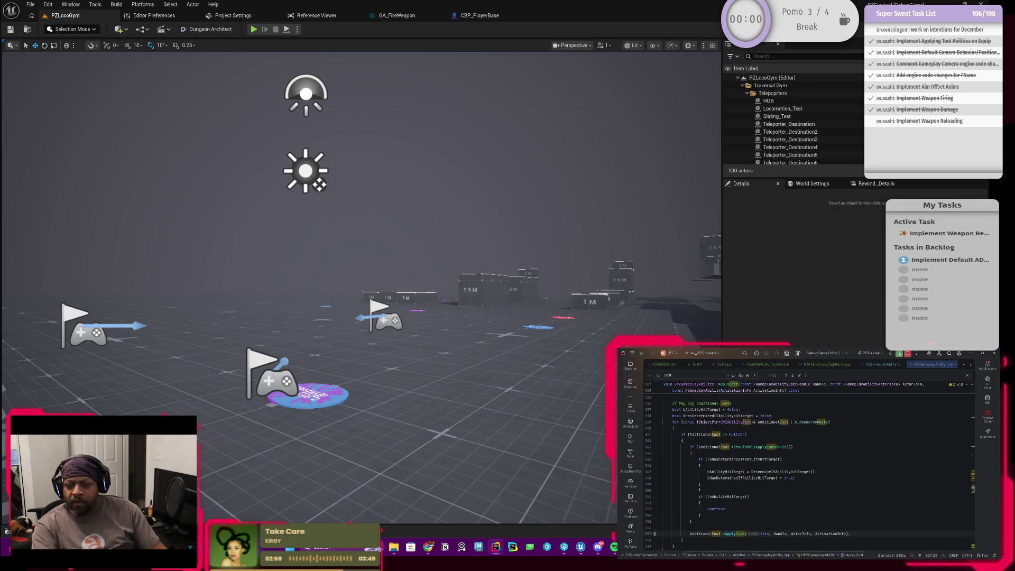
pyautogui.click(718, 497)
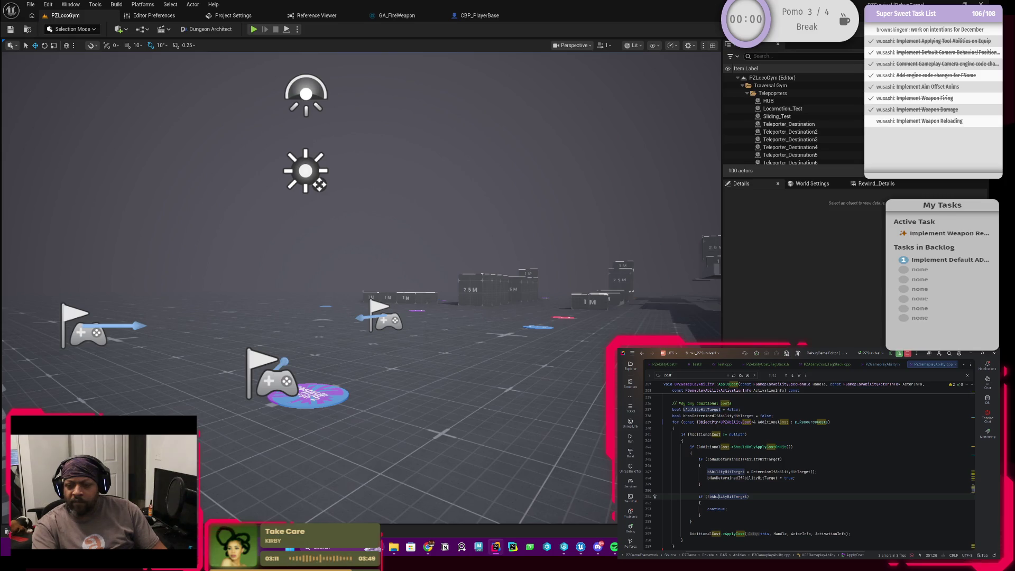
# Step: Set a breakpoint on the additional-cost check and start a PZLocoGym play session
pyautogui.scroll(1, 808, 464)
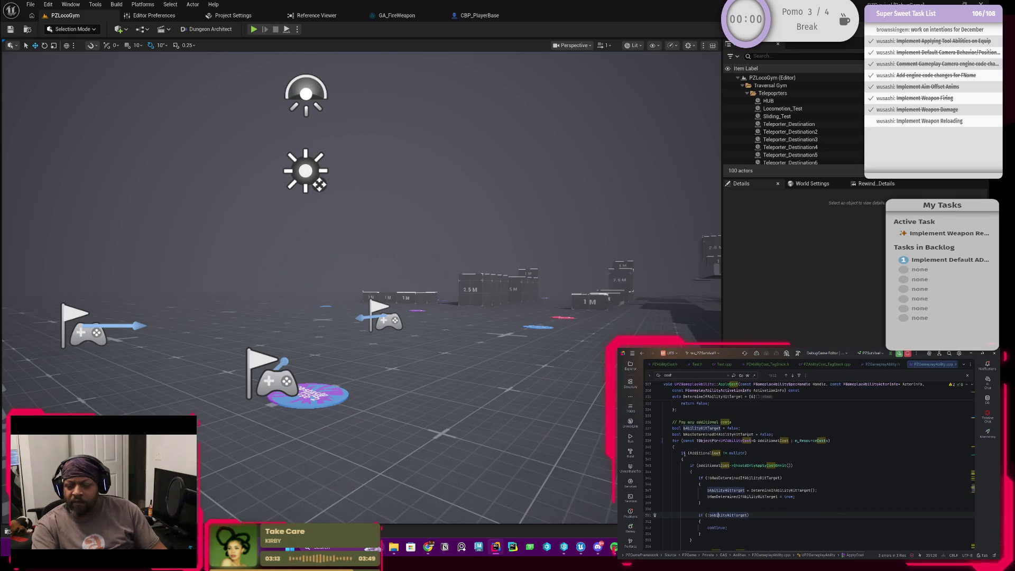
pyautogui.scroll(1, 658, 474)
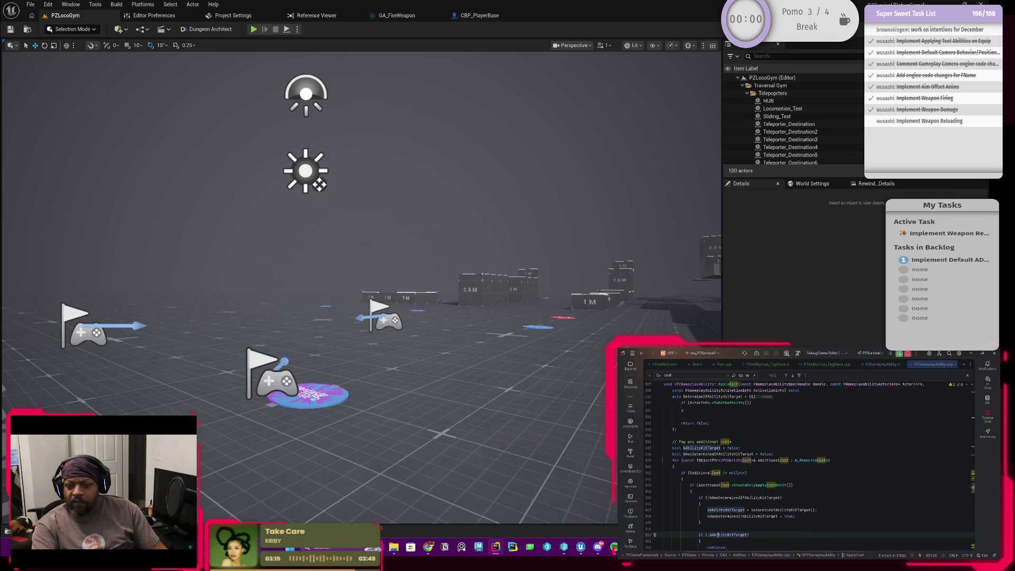
pyautogui.click(648, 471)
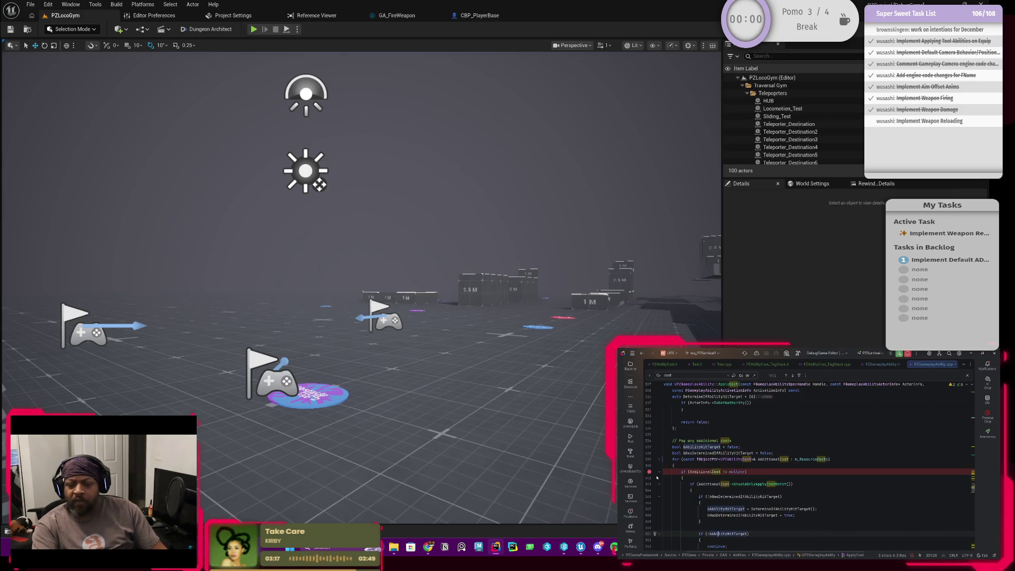
pyautogui.click(253, 30)
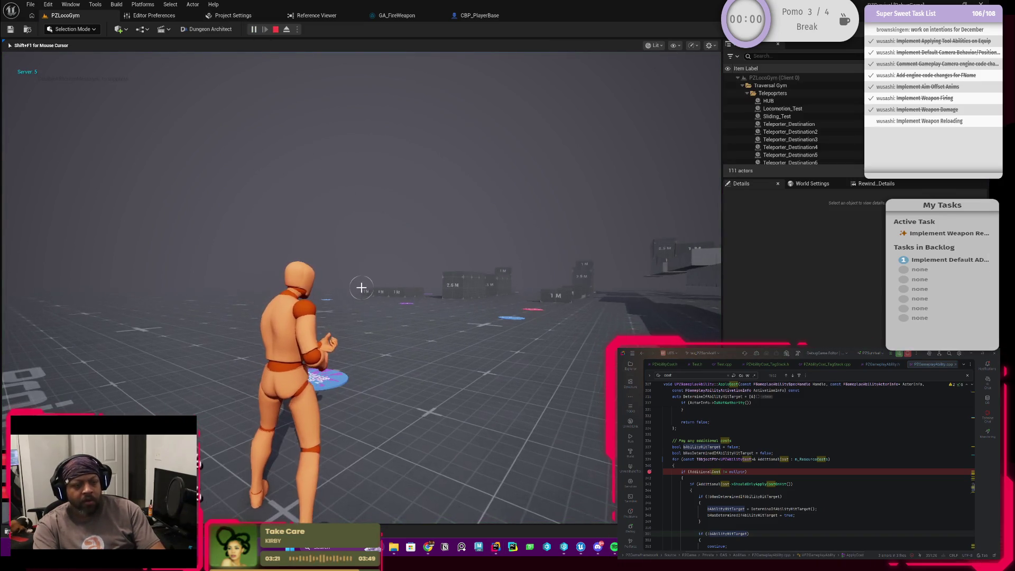
# Step: Equip the rifle from the first inventory slot and fire at the targets, logging hits
pyautogui.press('i')
pyautogui.doubleClick(344, 254)
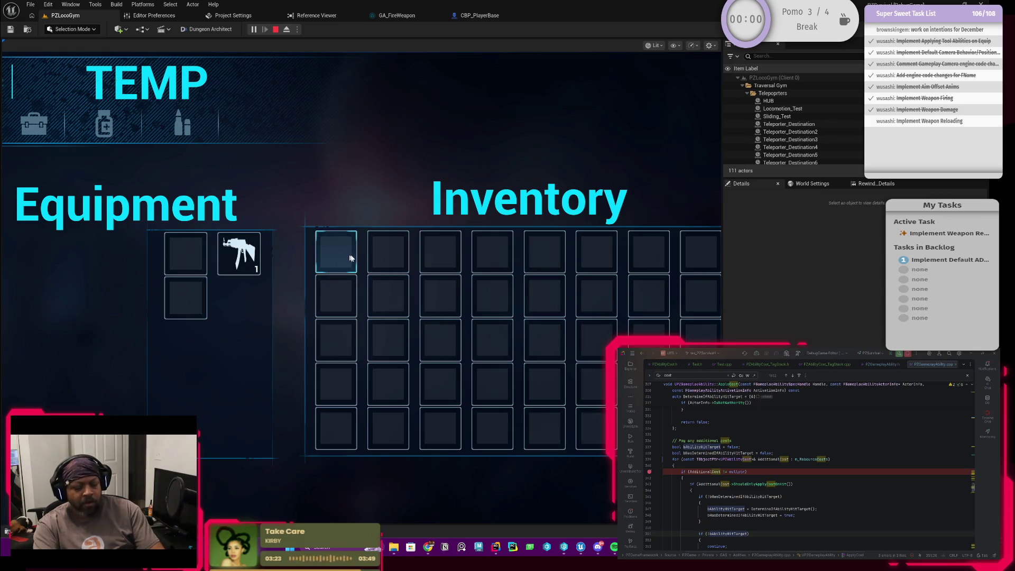
pyautogui.press('i')
pyautogui.click(361, 287)
pyautogui.press('w')
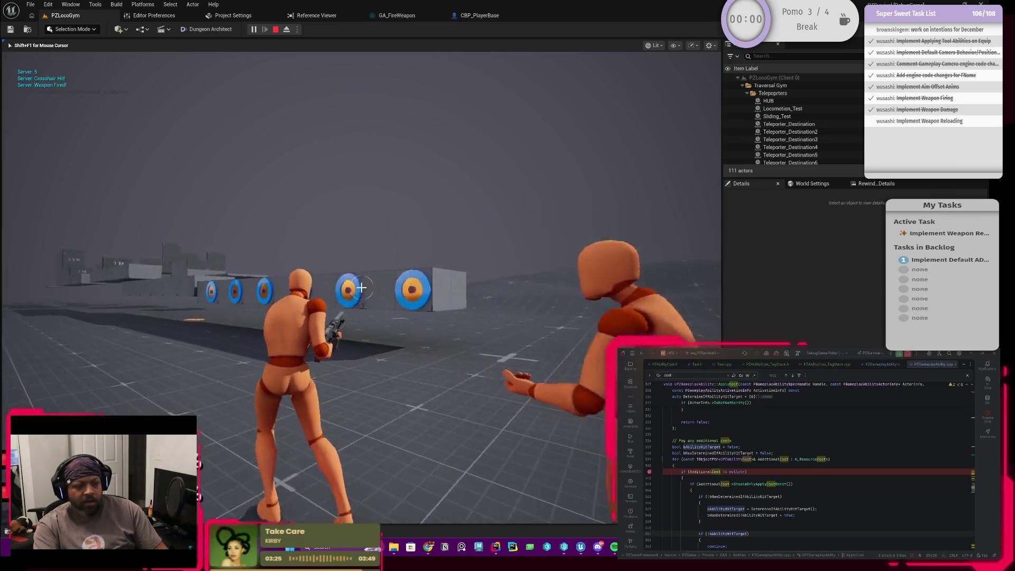
pyautogui.click(361, 287)
pyautogui.click(361, 287)
pyautogui.click(361, 287)
pyautogui.press('d')
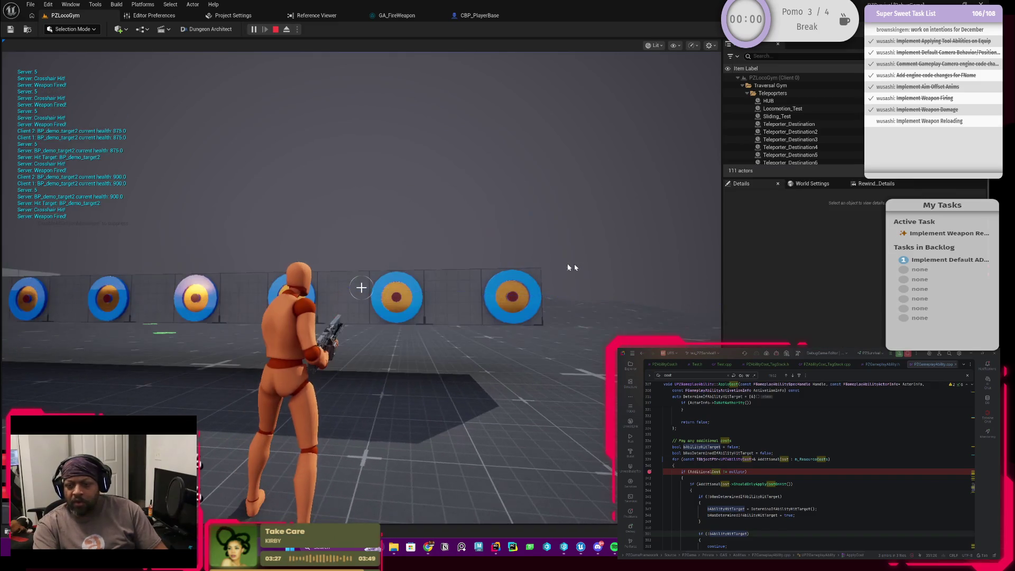
# Step: Set a breakpoint on the Super::ApplyCost line in the code editor
pyautogui.scroll(1, 809, 475)
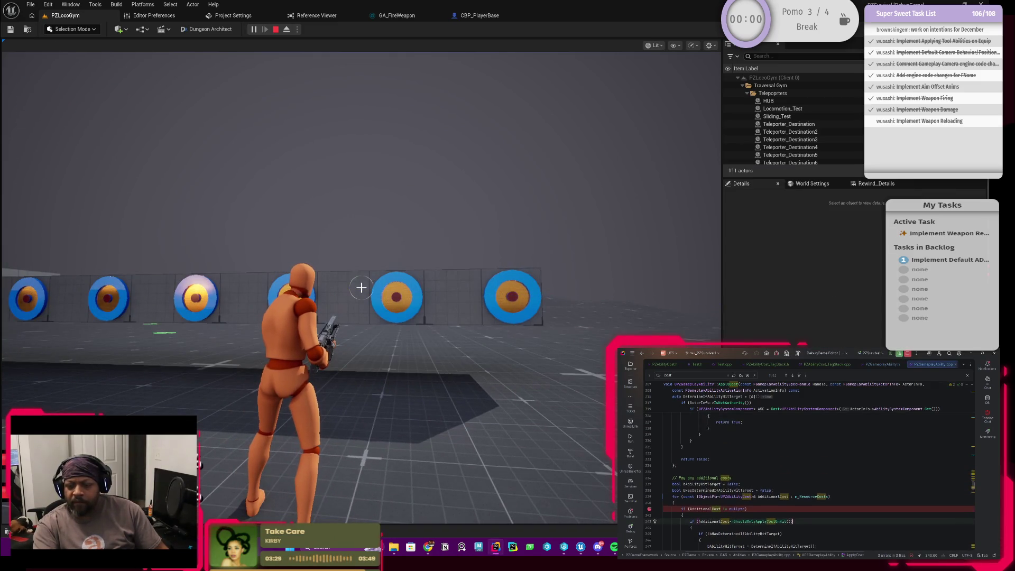
pyautogui.scroll(6, 808, 475)
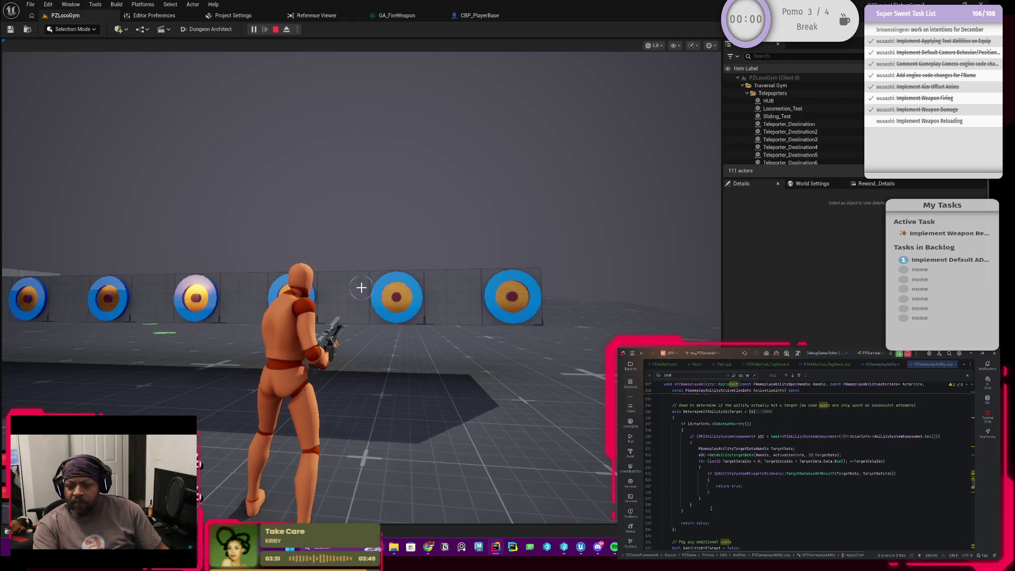
pyautogui.scroll(3, 701, 501)
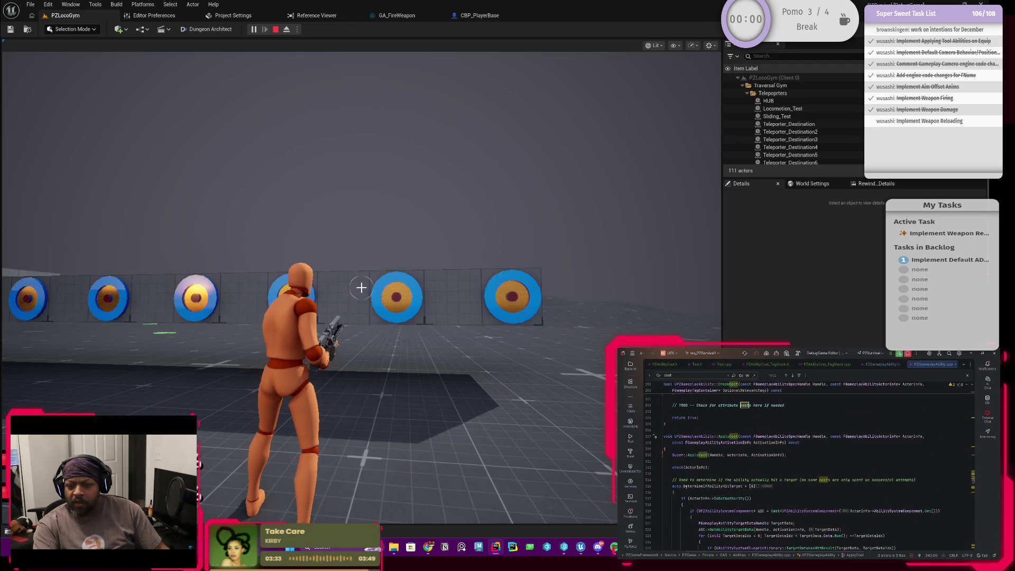
pyautogui.click(649, 455)
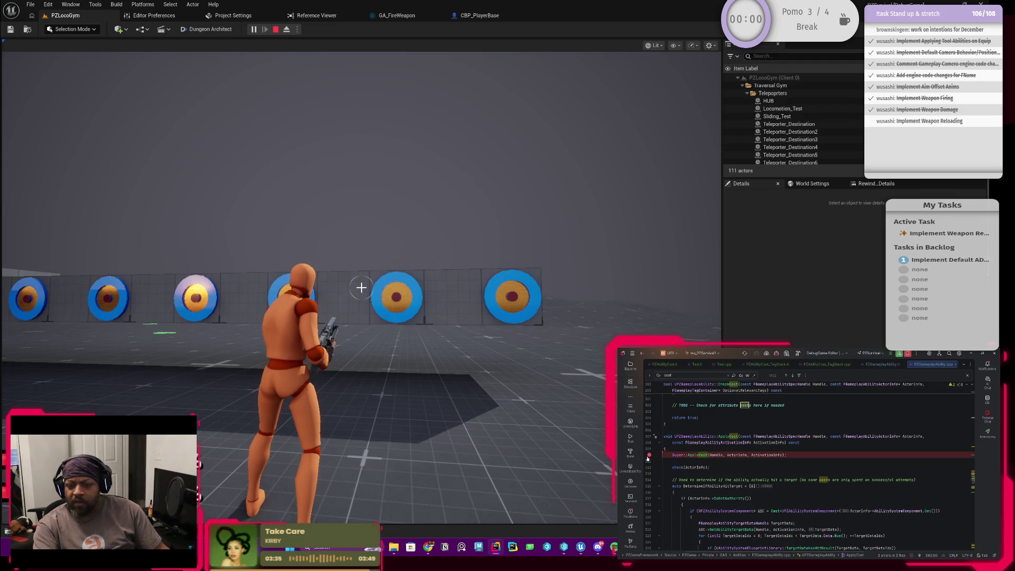
# Step: Fire at a target twice more, dropping BP_demo_target2's health to 775
pyautogui.click(360, 287)
pyautogui.click(360, 287)
pyautogui.click(361, 287)
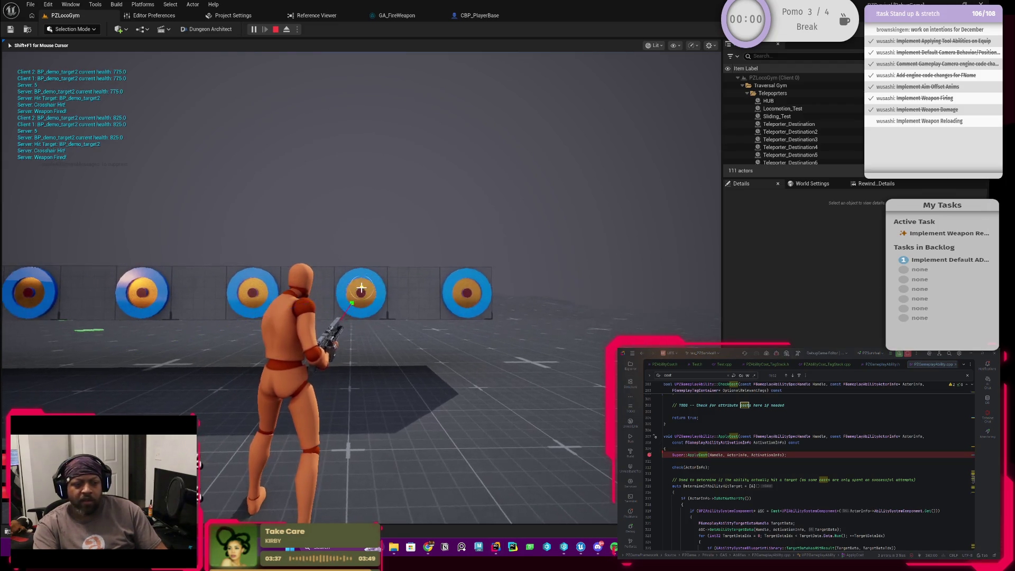
pyautogui.press('w')
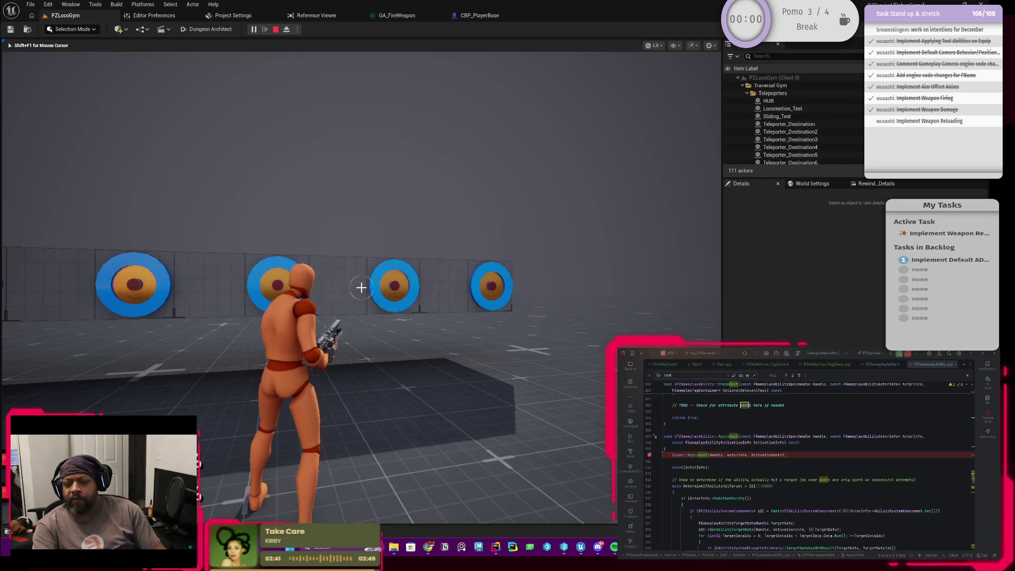
# Step: Switch to the code editor and scroll through the source around the breakpoint
pyautogui.hotkey('alt', 'Tab')
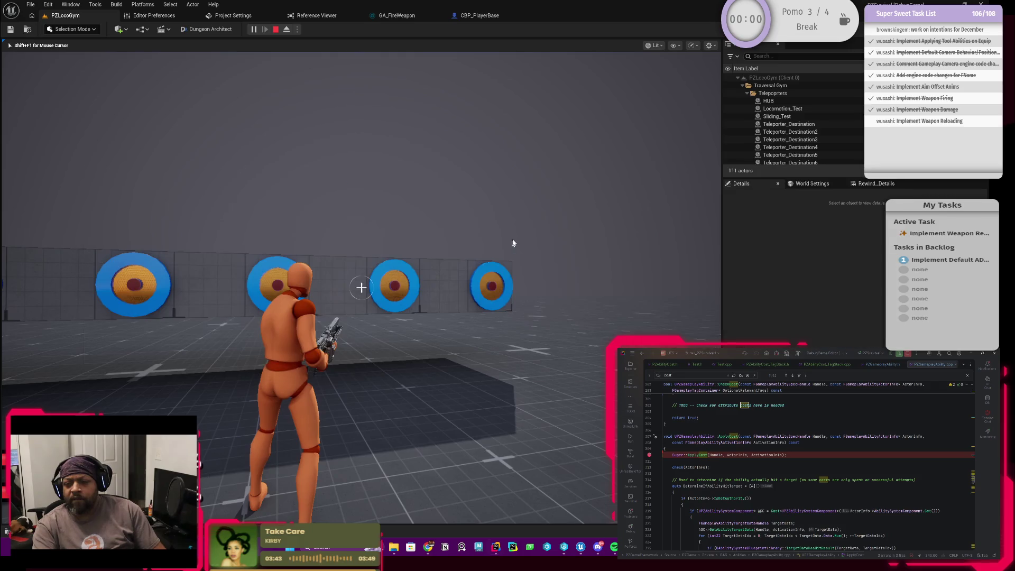
pyautogui.scroll(3, 808, 470)
pyautogui.scroll(5, 745, 480)
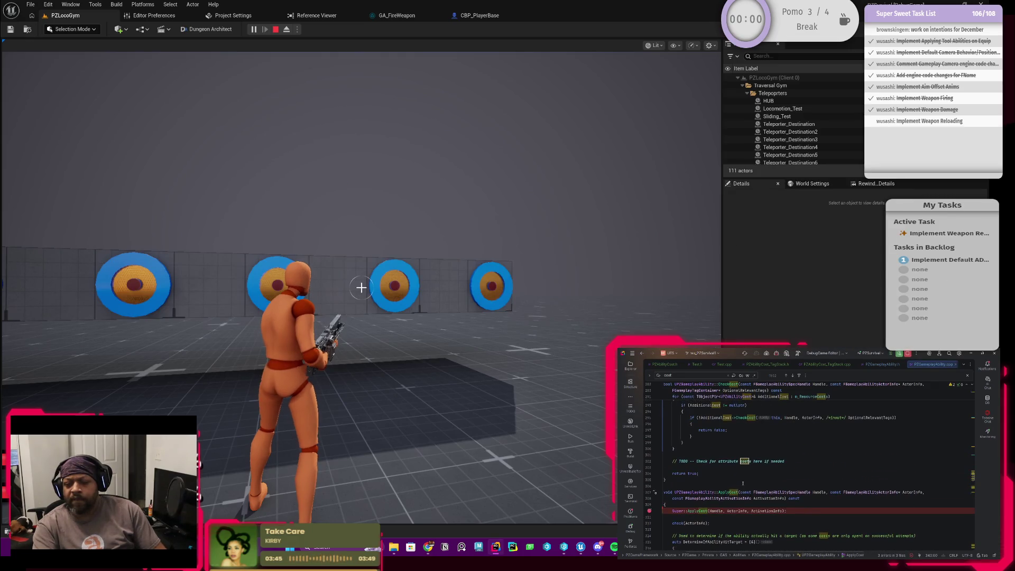
pyautogui.scroll(-5, 745, 481)
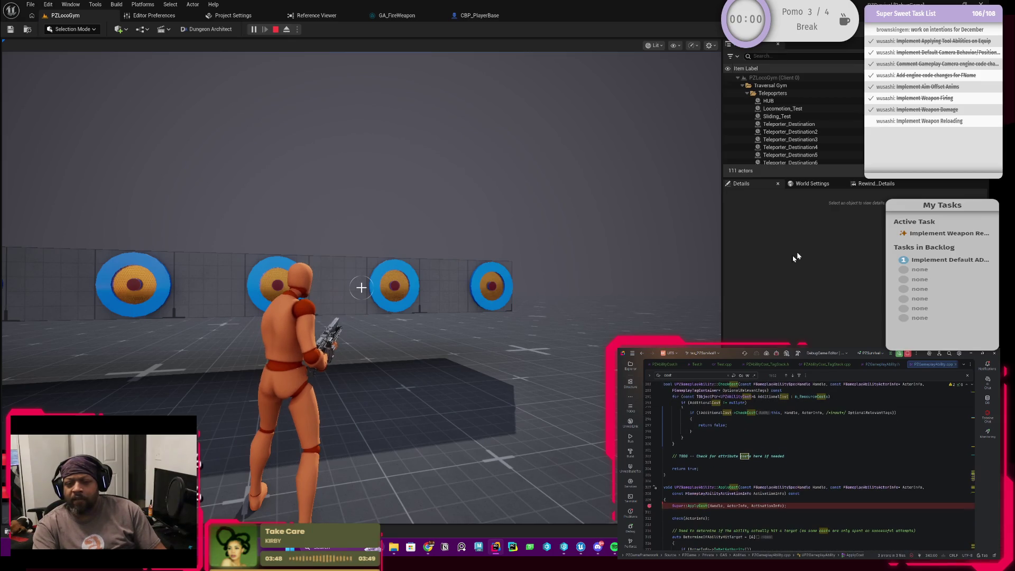
# Step: Enable Only Apply Cost on Hit in GA_FireWeapon and compile the blueprint
pyautogui.click(401, 17)
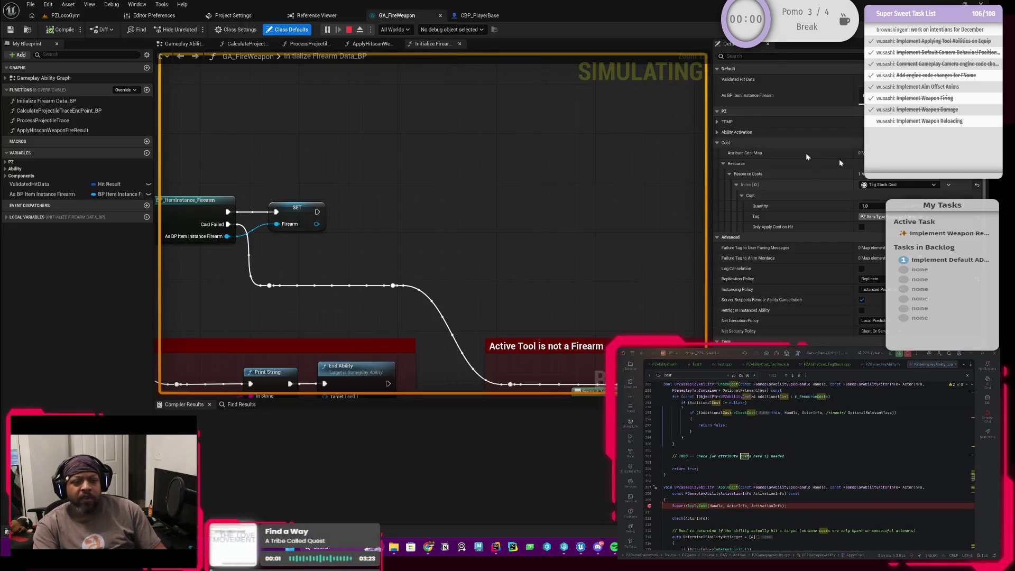
pyautogui.click(862, 226)
pyautogui.click(60, 30)
# Step: Fire twice at the targets in the running PZLocoGym session, then stop it
pyautogui.click(93, 17)
pyautogui.click(282, 41)
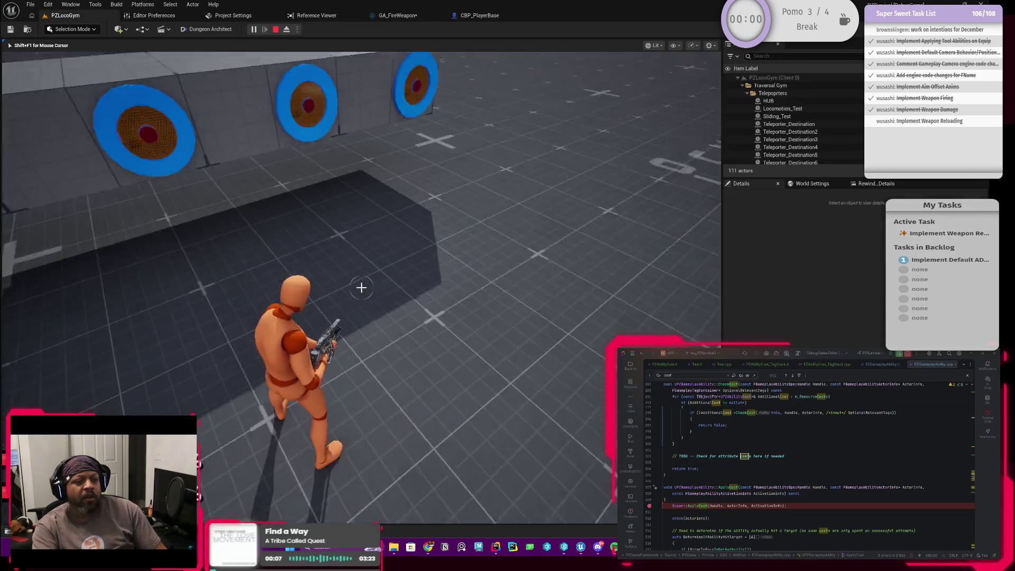
pyautogui.click(362, 287)
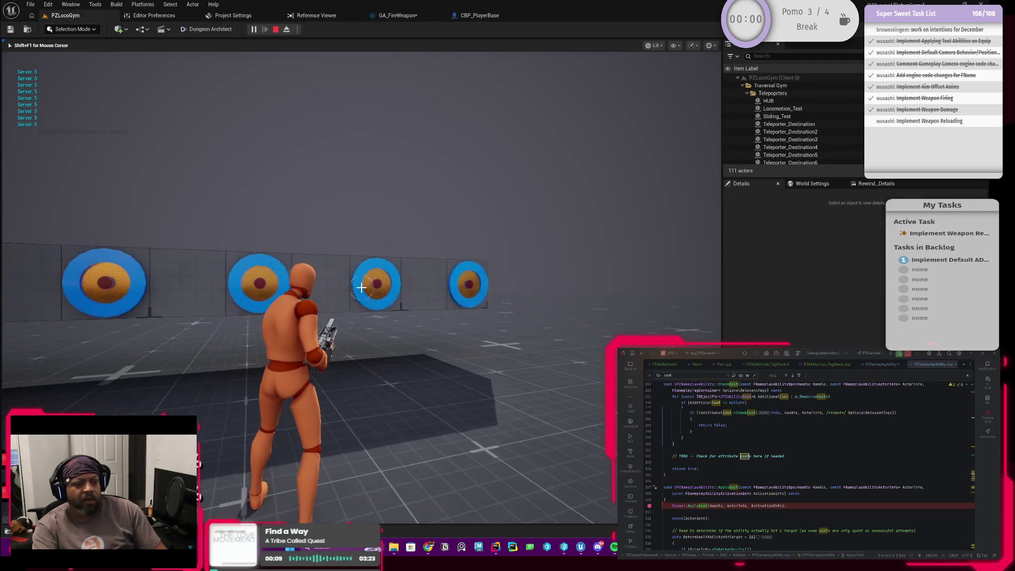
pyautogui.click(362, 287)
pyautogui.press('Escape')
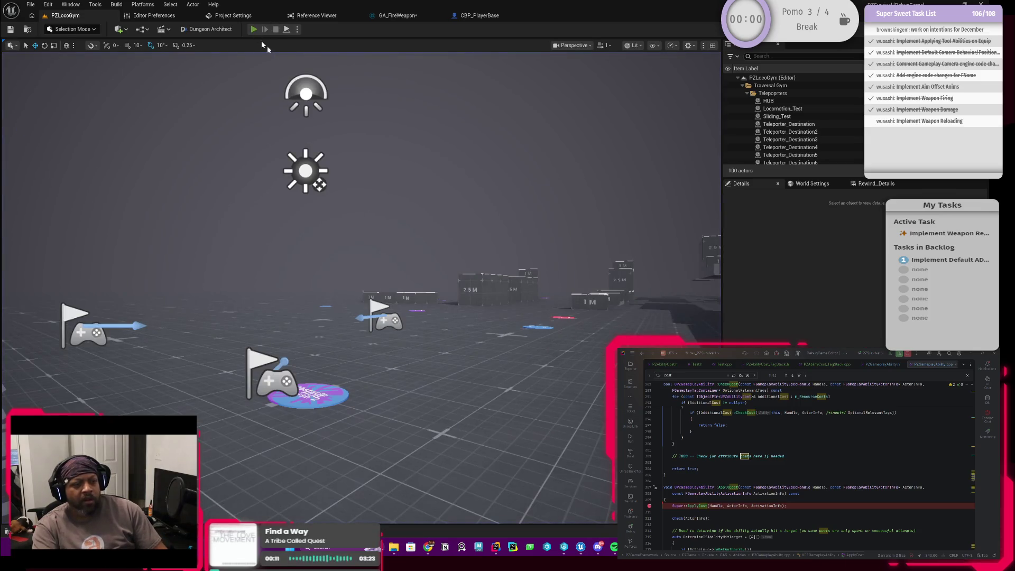
# Step: Start a new playtest and fire the rifle at the targets, dropping target health to 925
pyautogui.click(255, 30)
pyautogui.press('i')
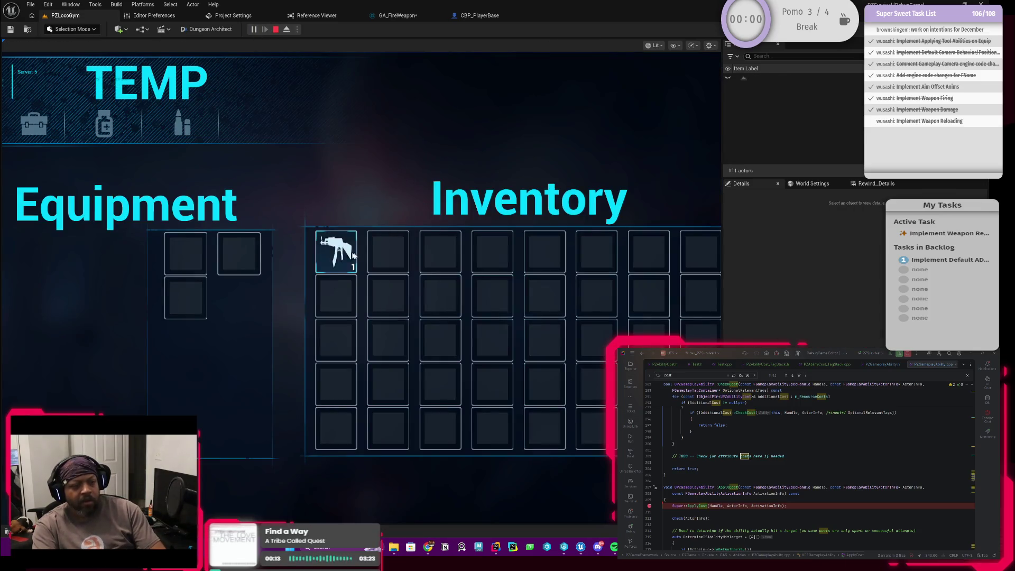
pyautogui.press('i')
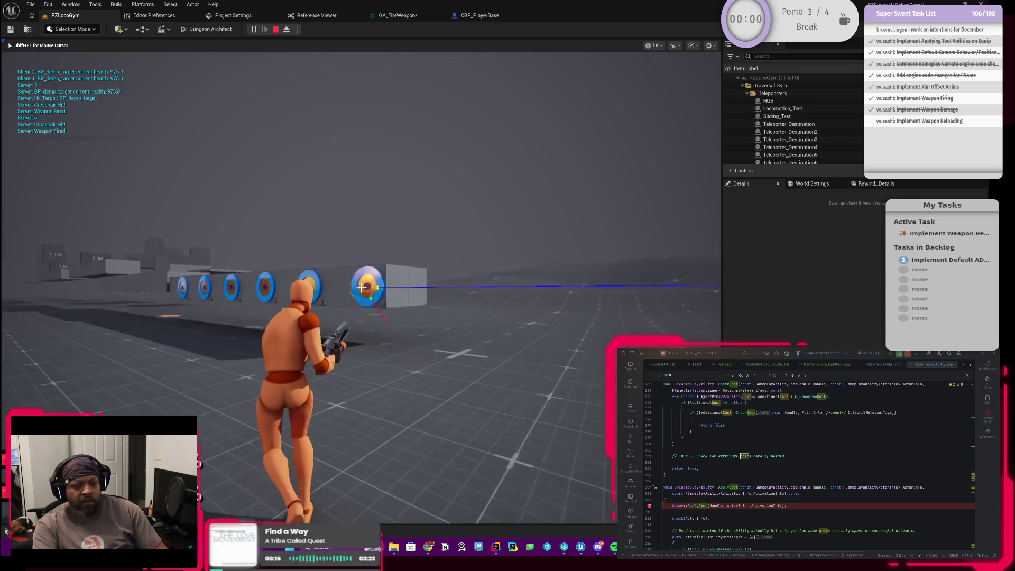
pyautogui.press('w')
pyautogui.click(361, 287)
pyautogui.click(362, 287)
pyautogui.click(362, 287)
pyautogui.click(362, 287)
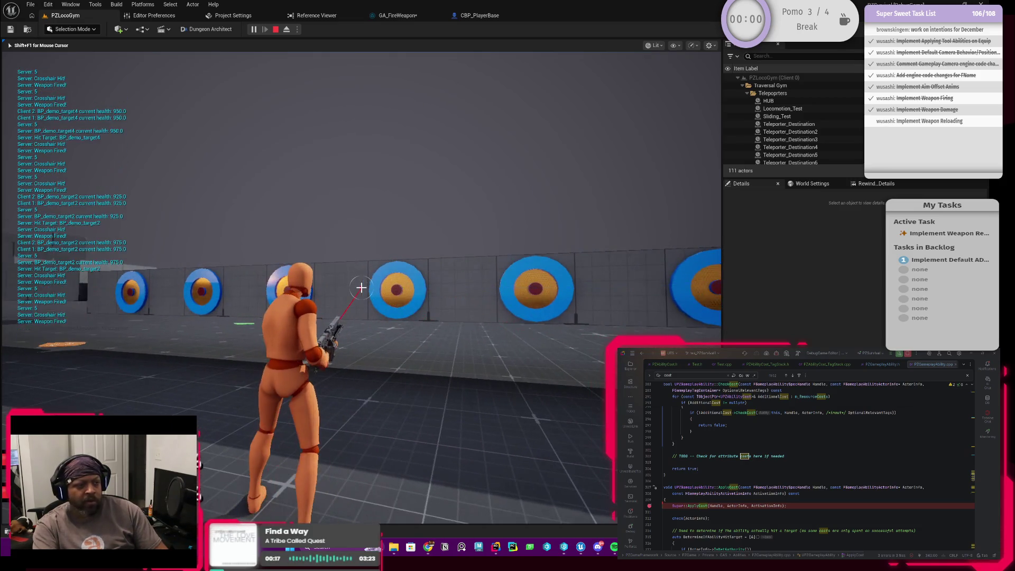
pyautogui.press('w')
pyautogui.click(362, 287)
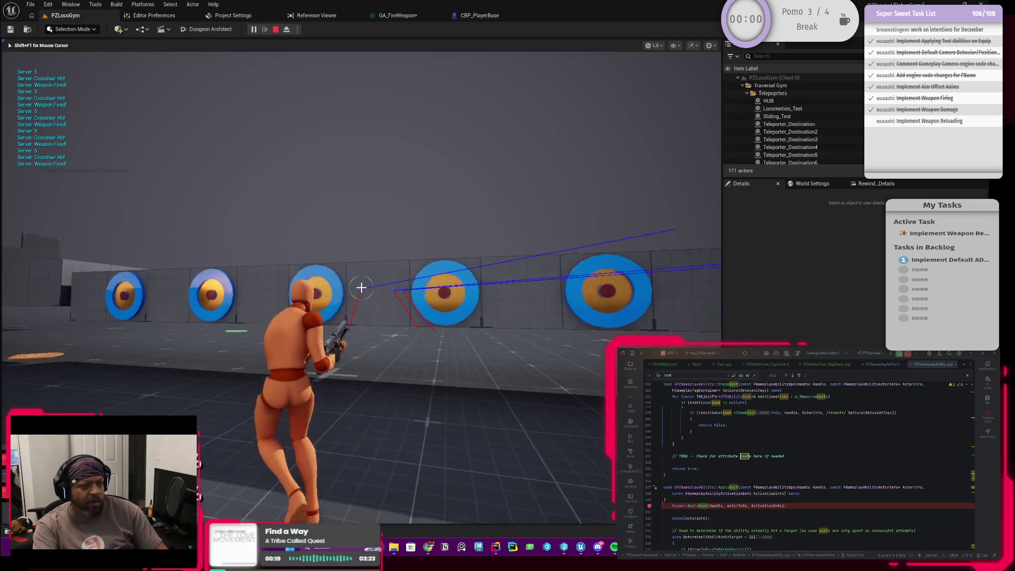
# Step: End the playtest and remove the breakpoint on Super::ApplyCost
pyautogui.press('Escape')
pyautogui.click(649, 505)
pyautogui.scroll(-2, 735, 493)
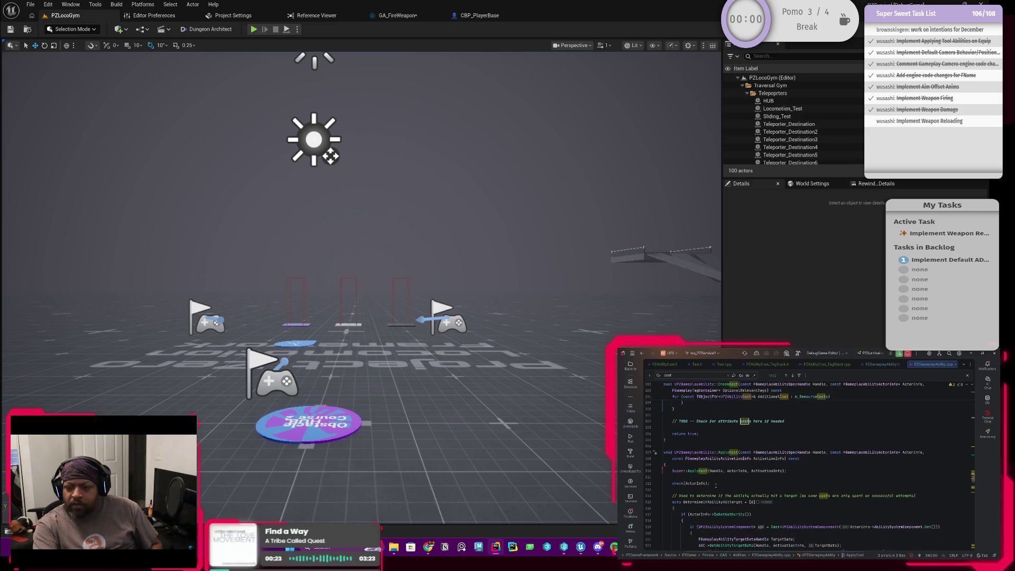
# Step: Bring up GA_FireWeapon's Initialize Weapon Fire Values graph section and its class defaults' Tag Stack Cost, quantity 1.0
pyautogui.click(397, 16)
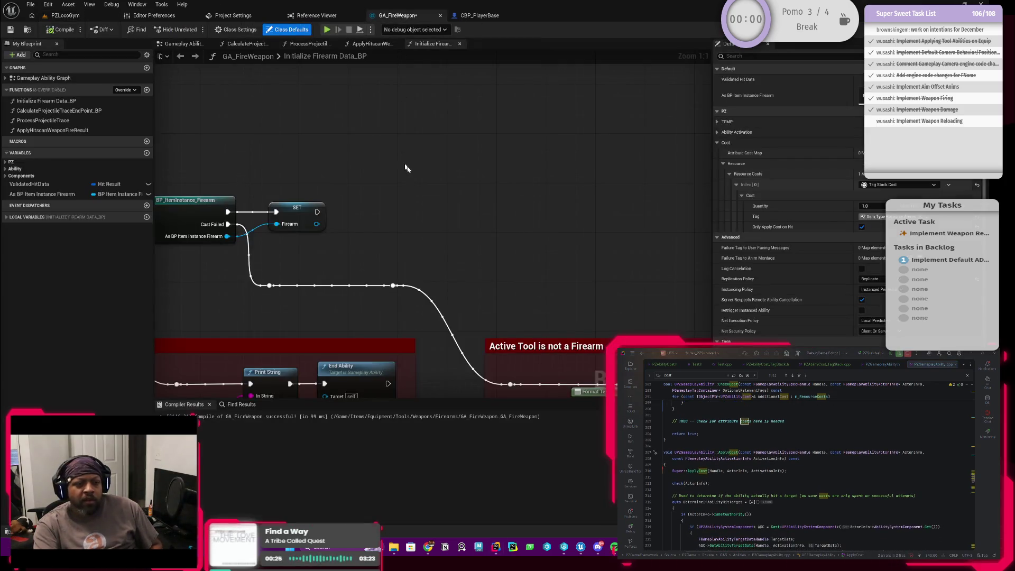
pyautogui.doubleClick(42, 78)
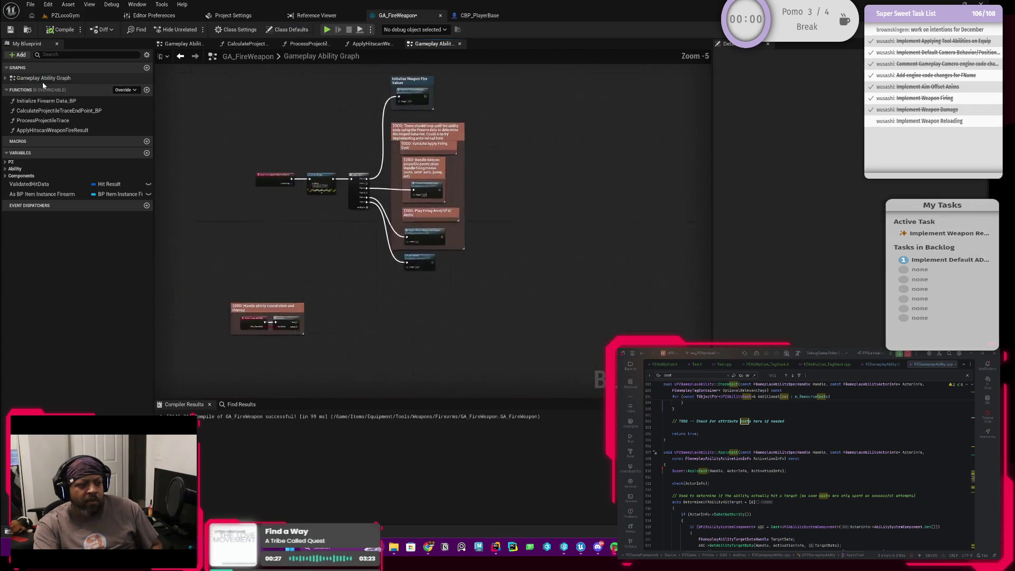
pyautogui.scroll(2, 422, 191)
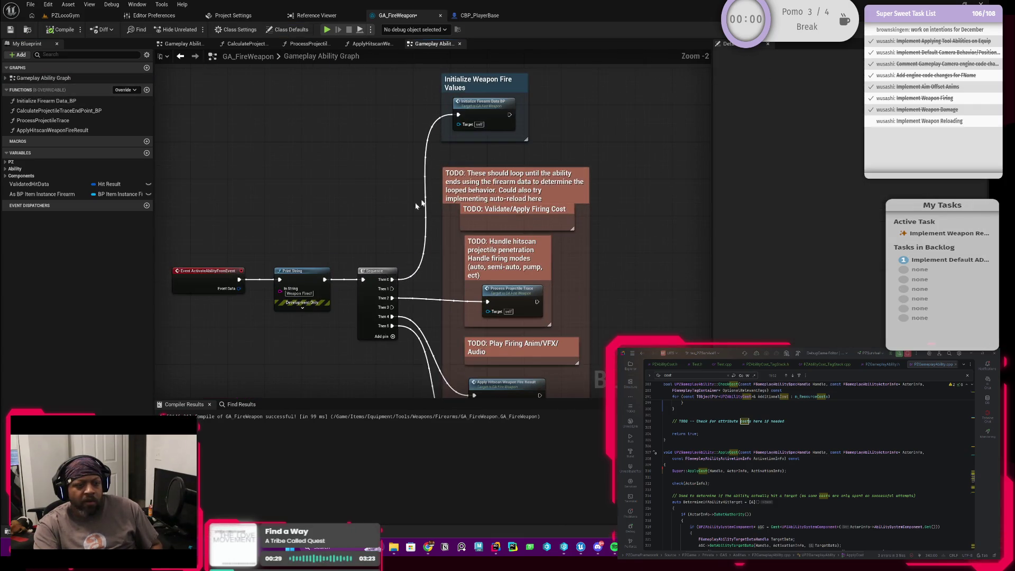
pyautogui.scroll(1, 391, 167)
pyautogui.moveTo(405, 214)
pyautogui.mouseDown()
pyautogui.moveTo(421, 157)
pyautogui.moveTo(396, 275)
pyautogui.moveTo(490, 180)
pyautogui.mouseUp()
pyautogui.click(475, 153)
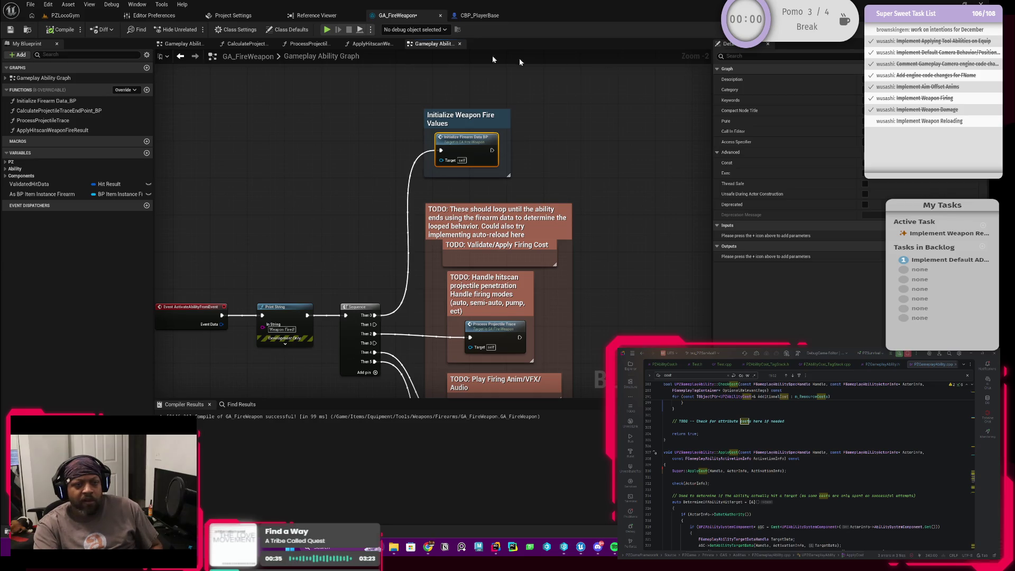
pyautogui.click(288, 30)
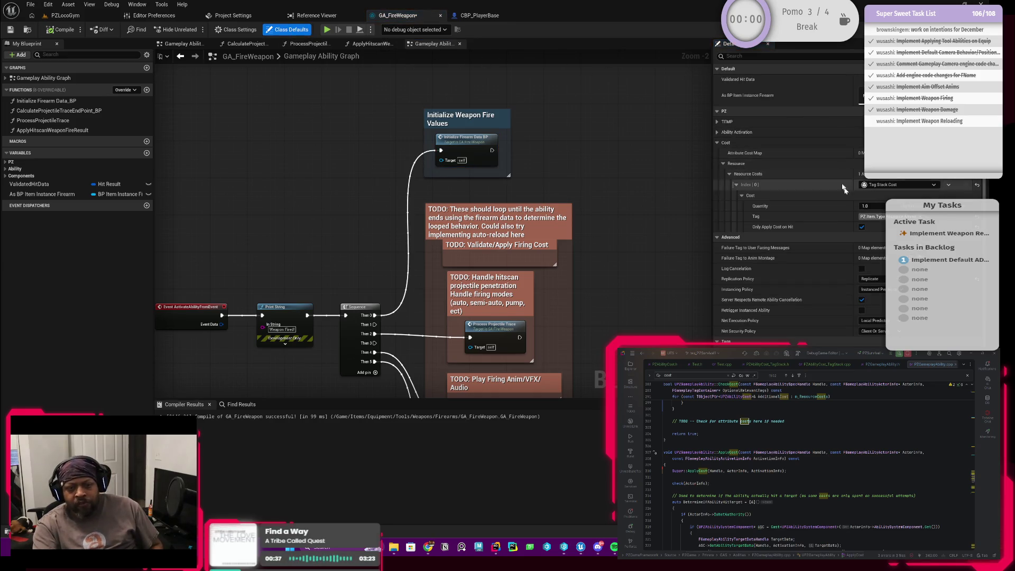